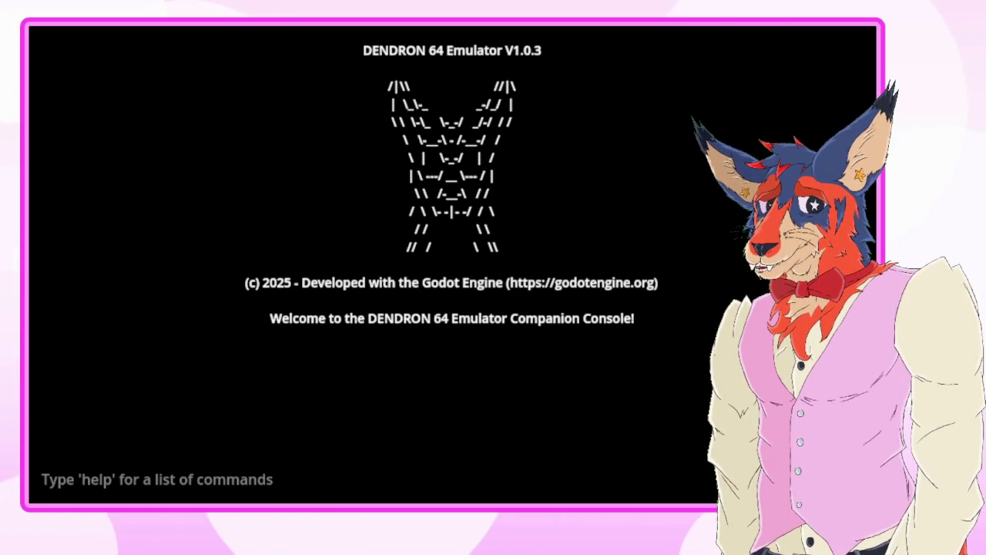
# - Run the help and settings console commands to list all commands and game settings
pyautogui.click(401, 478)
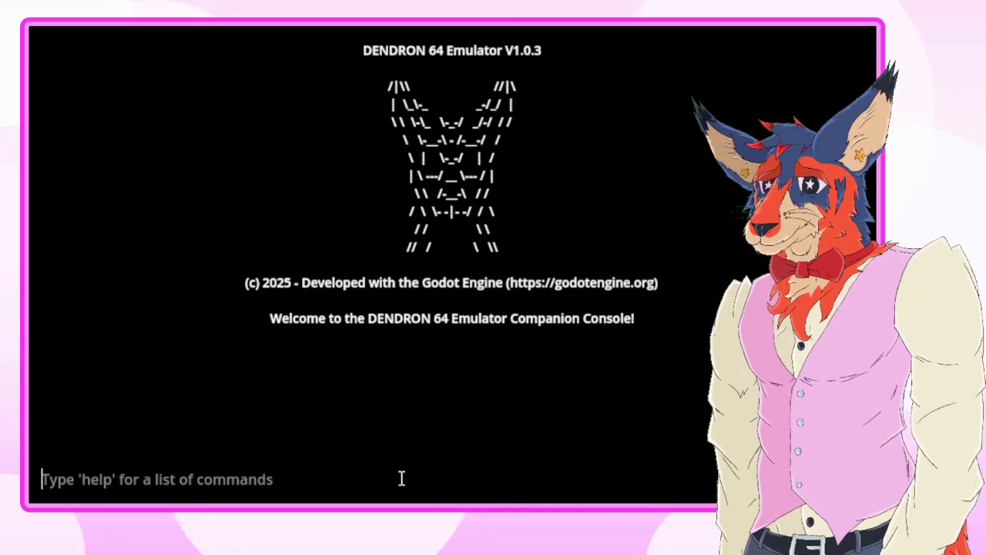
pyautogui.write('help')
pyautogui.press('Return')
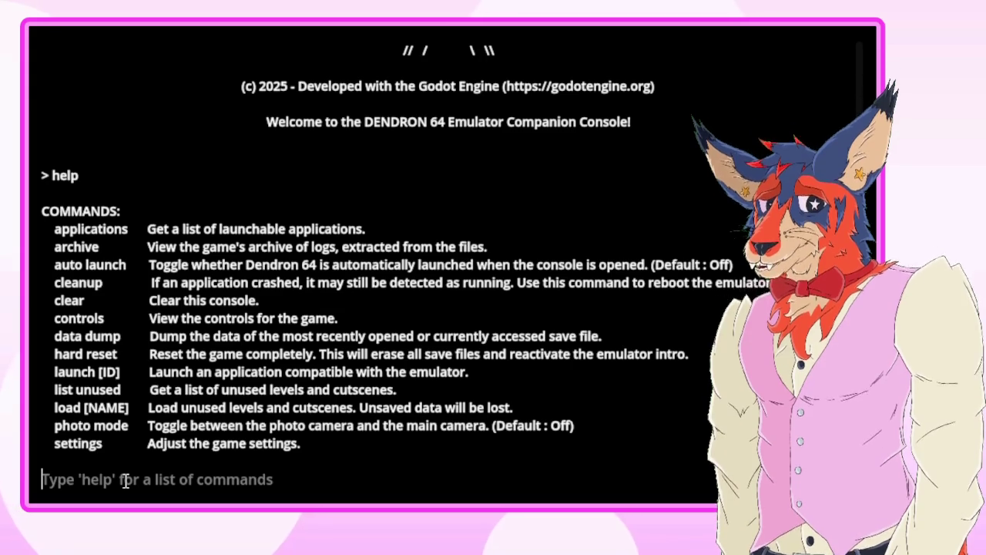
pyautogui.write('settings')
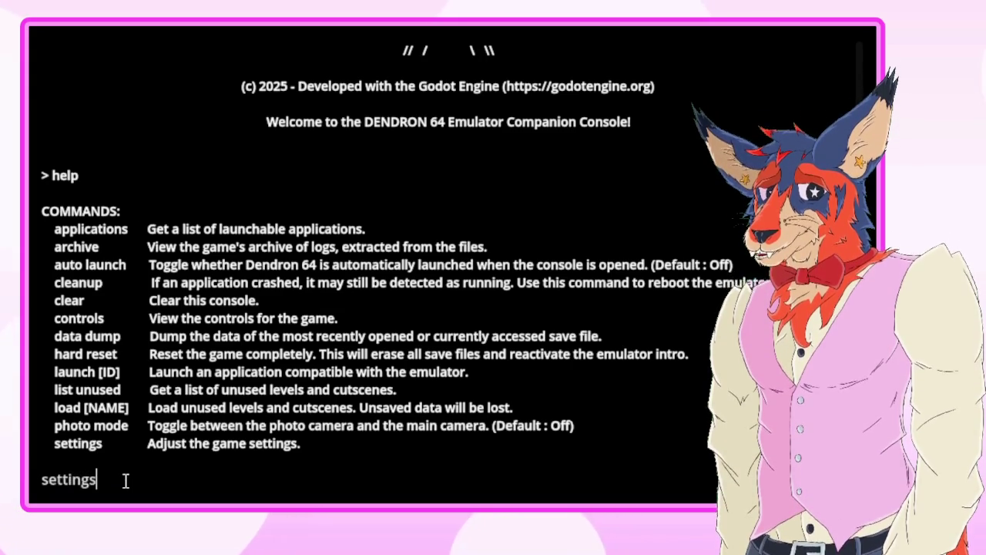
pyautogui.press('Return')
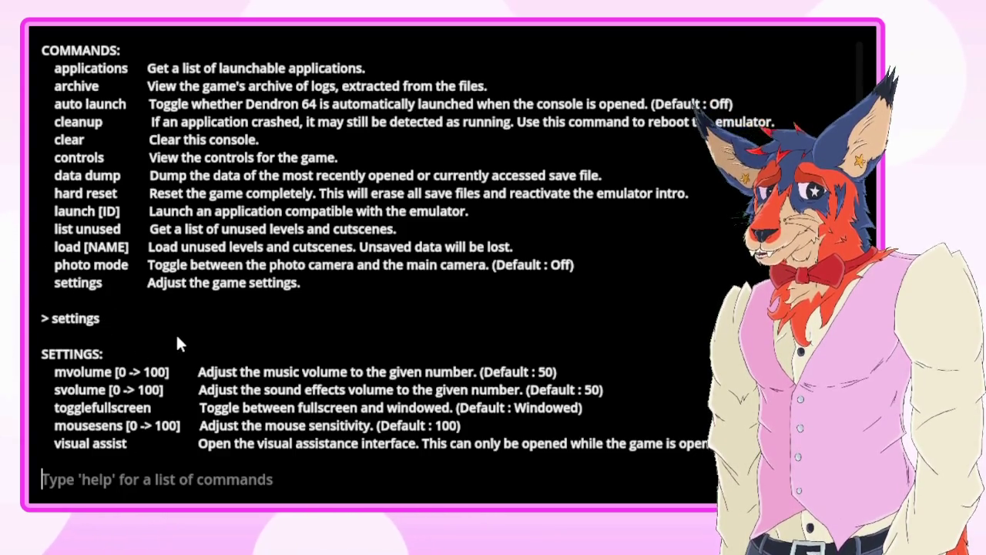
# - Run 'list unused' in the console, showing tutorial as the only unused entry
pyautogui.write('load')
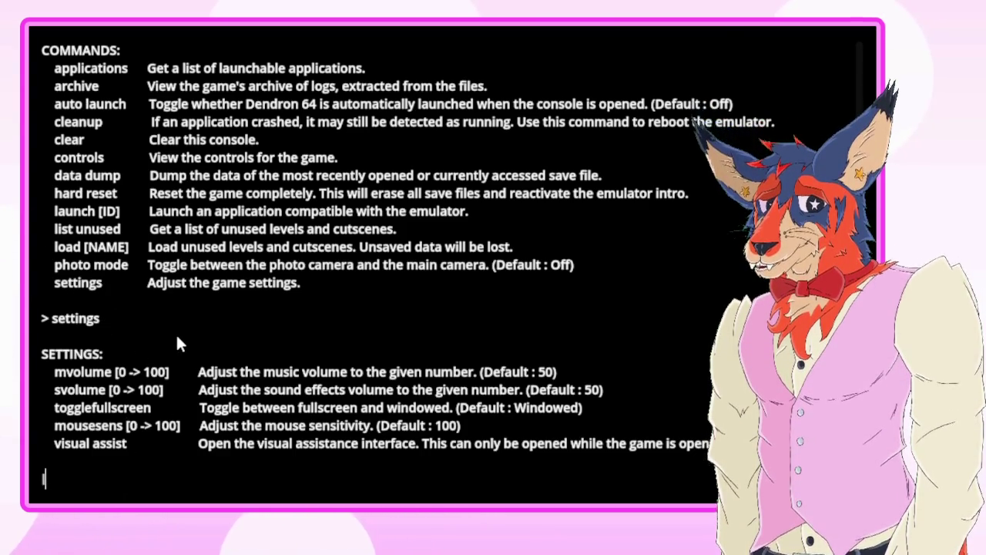
pyautogui.press('BackSpace')
pyautogui.press('BackSpace')
pyautogui.press('BackSpace')
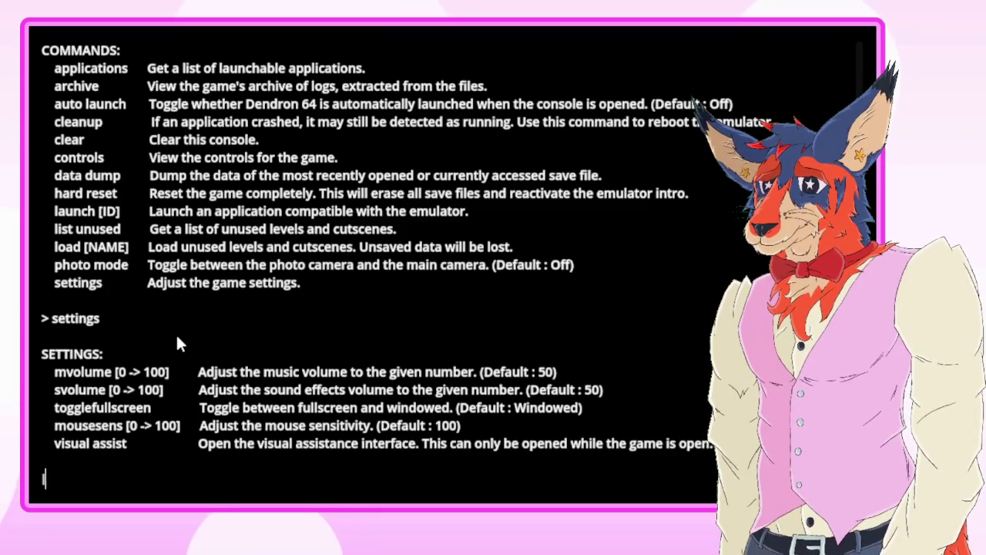
pyautogui.write('list')
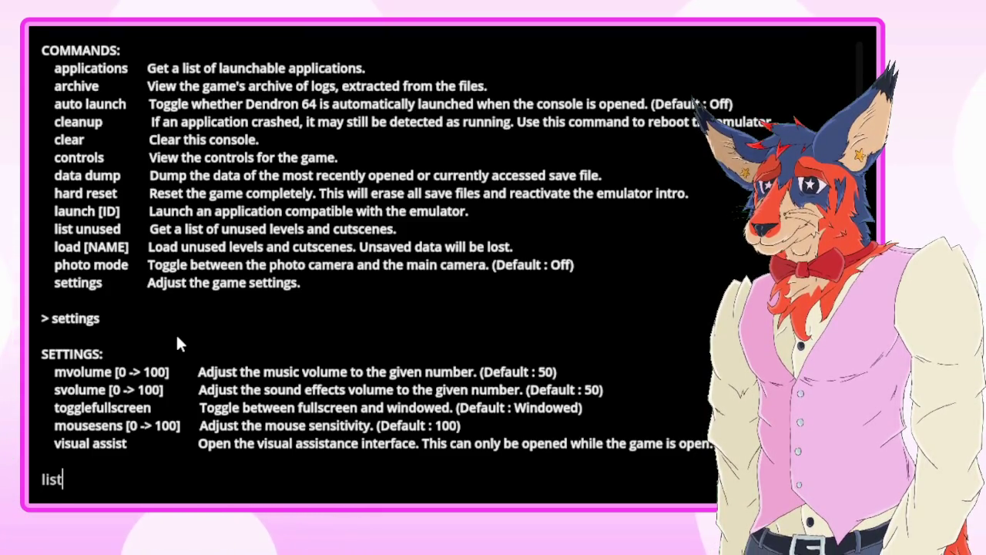
pyautogui.write(' unused')
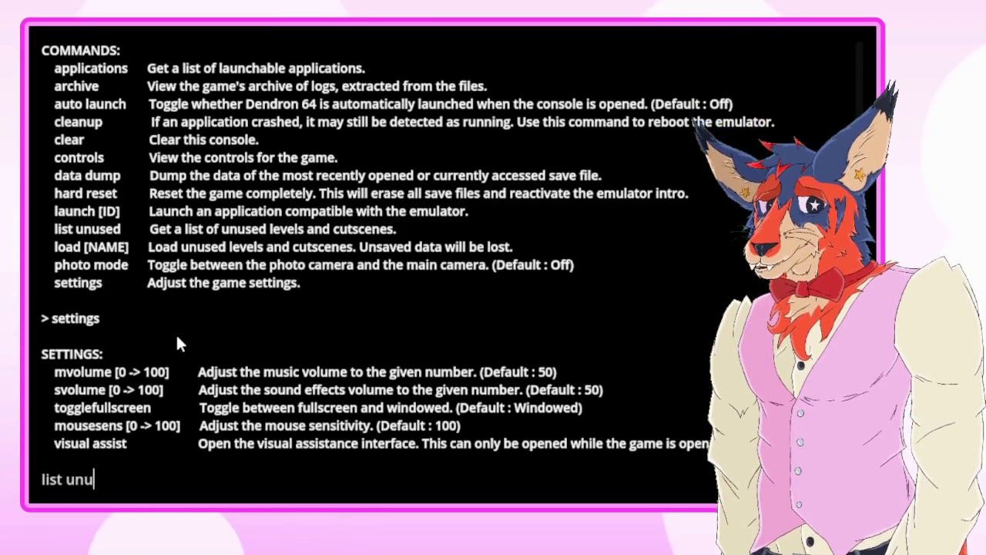
pyautogui.press('Return')
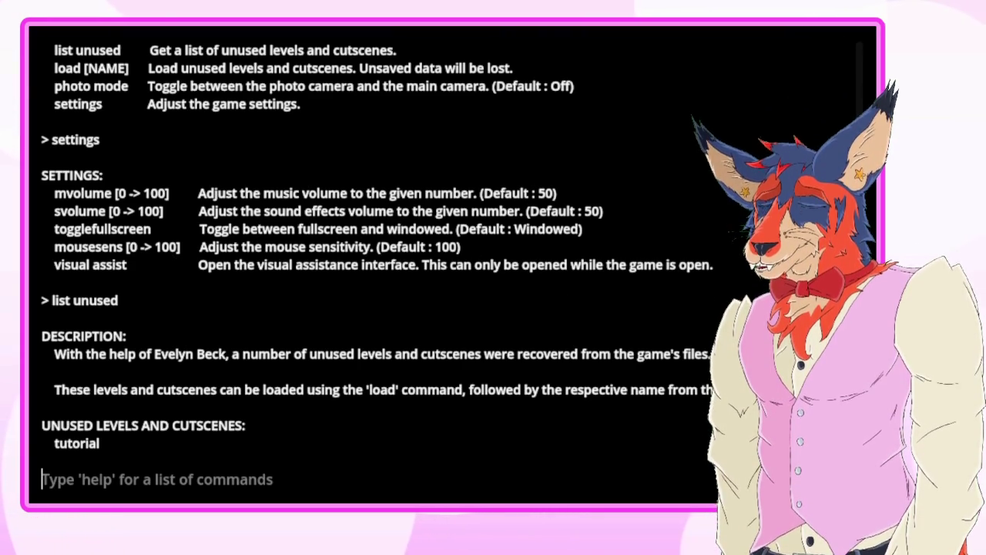
pyautogui.scroll(10, 496, 260)
pyautogui.scroll(3, 832, 76)
pyautogui.scroll(-5, 829, 81)
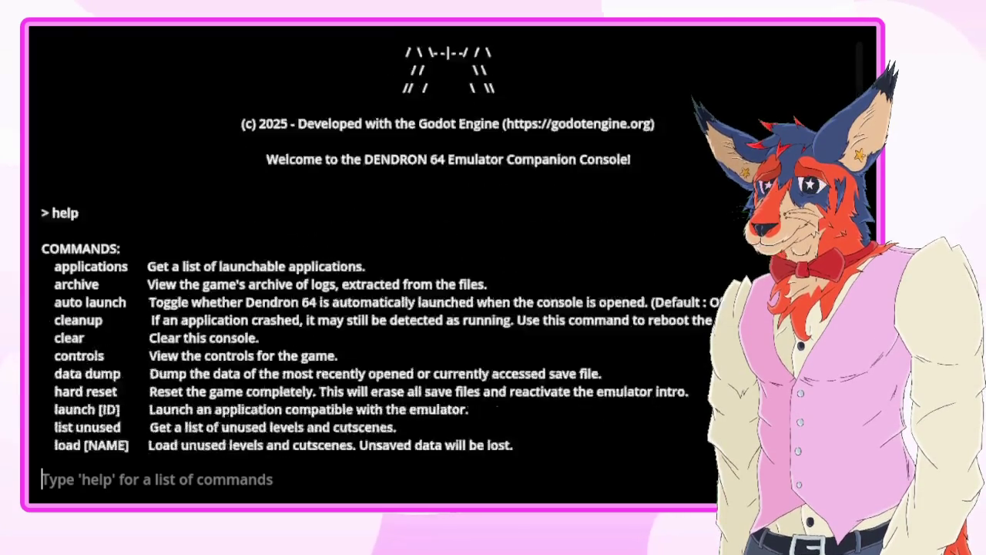
pyautogui.scroll(4, 823, 88)
pyautogui.scroll(2, 823, 88)
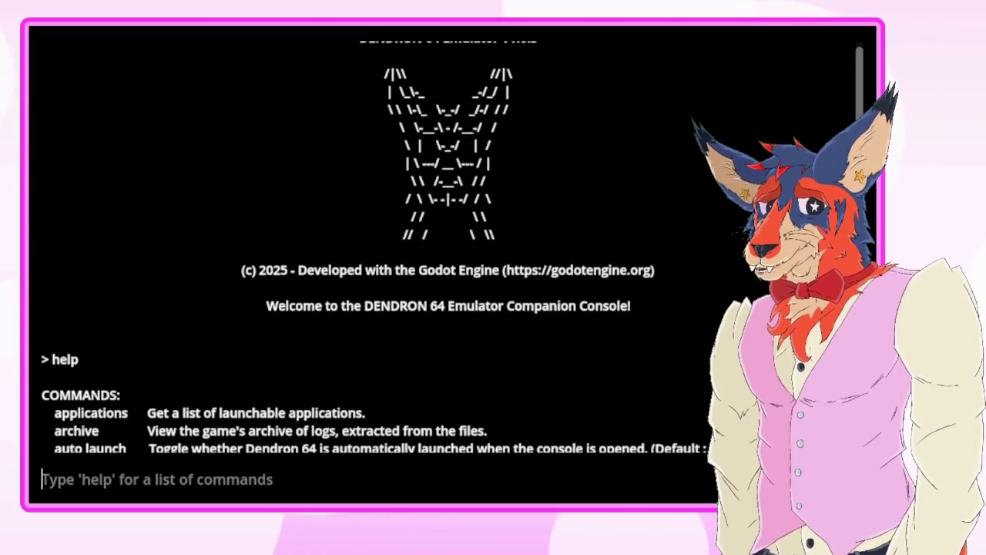
pyautogui.scroll(1, 430, 146)
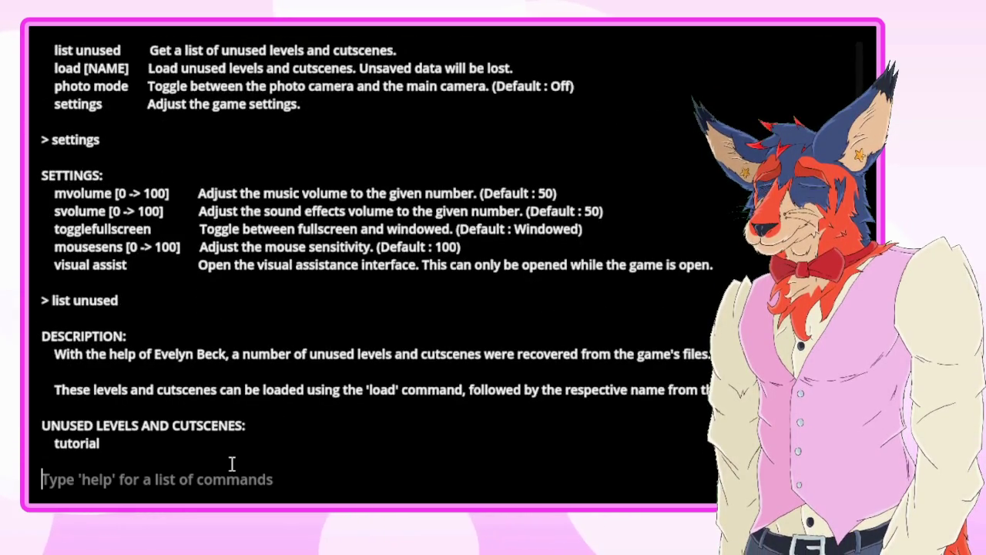
# - Launch the game with 'launch dendron64' and wait for the deer-logo title screen
pyautogui.write('launch dendron64')
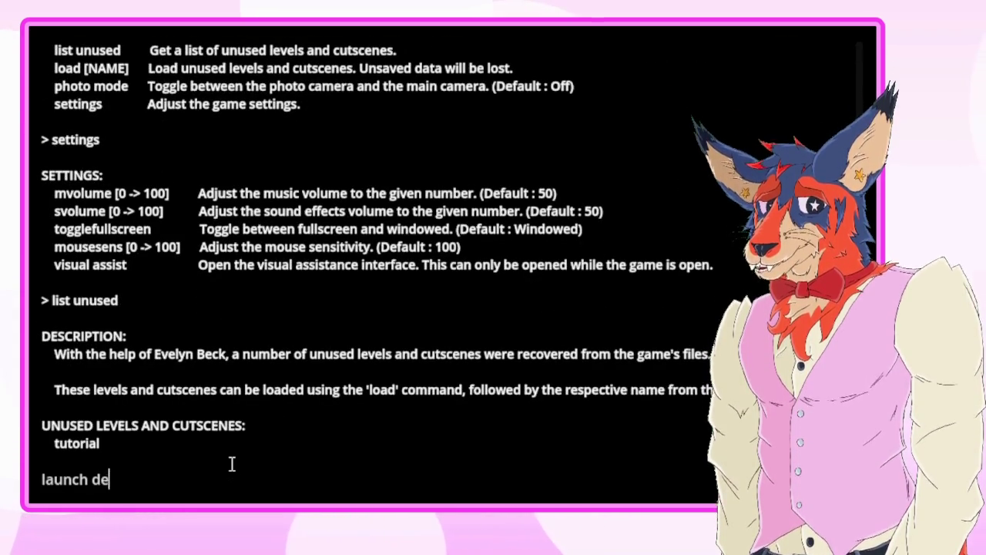
pyautogui.press('Return')
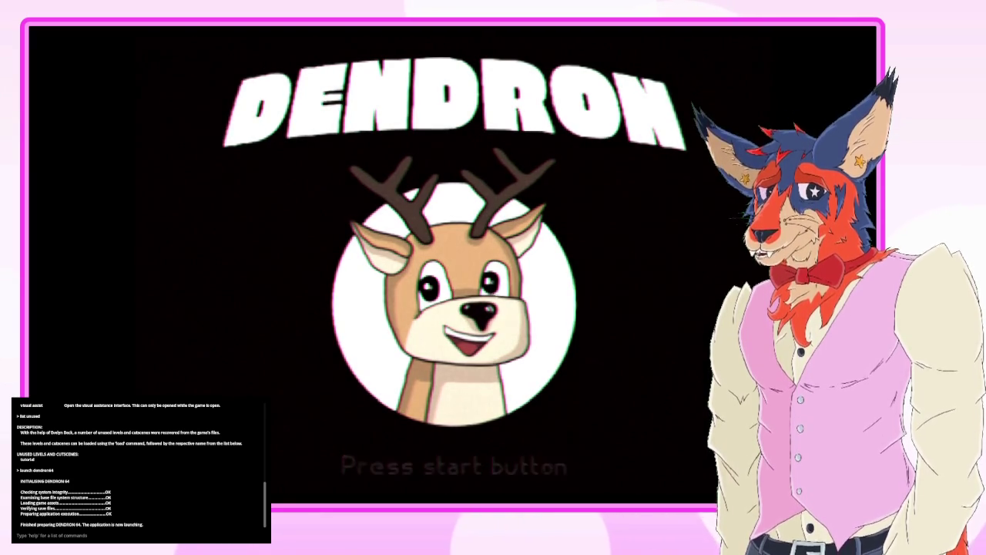
# - Leave the title screen, pick save File 2 and confirm YES to overwrite it
pyautogui.press('Return')
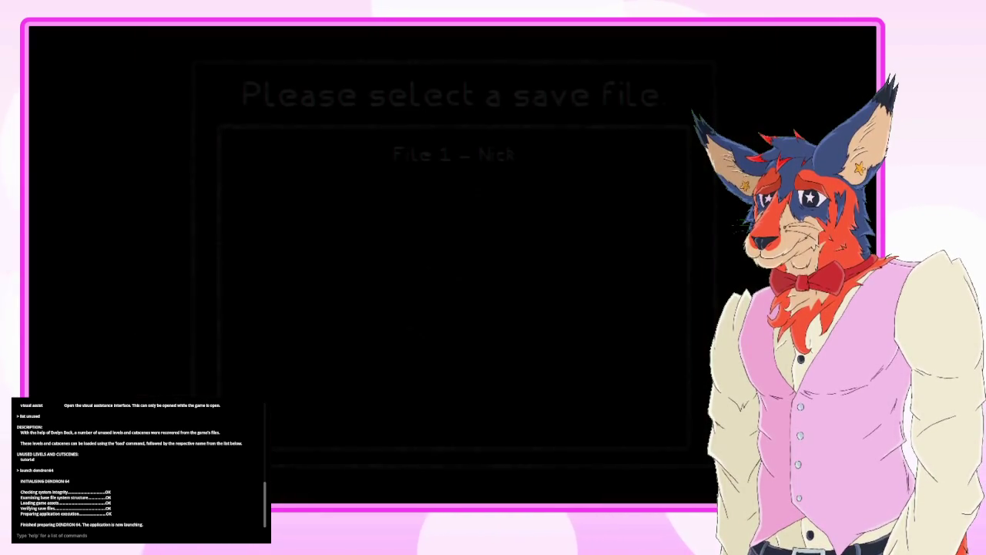
pyautogui.press('Down')
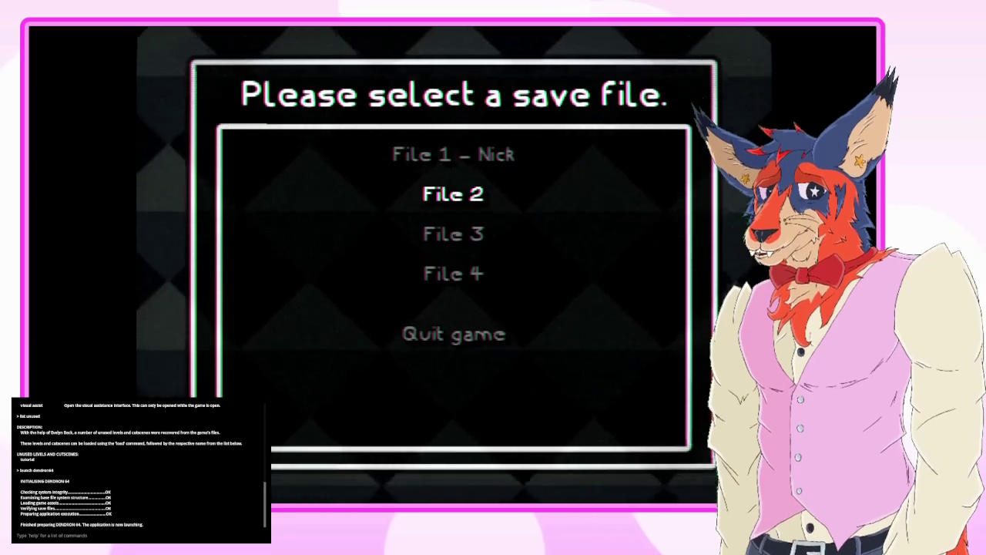
pyautogui.press('Up')
pyautogui.press('Down')
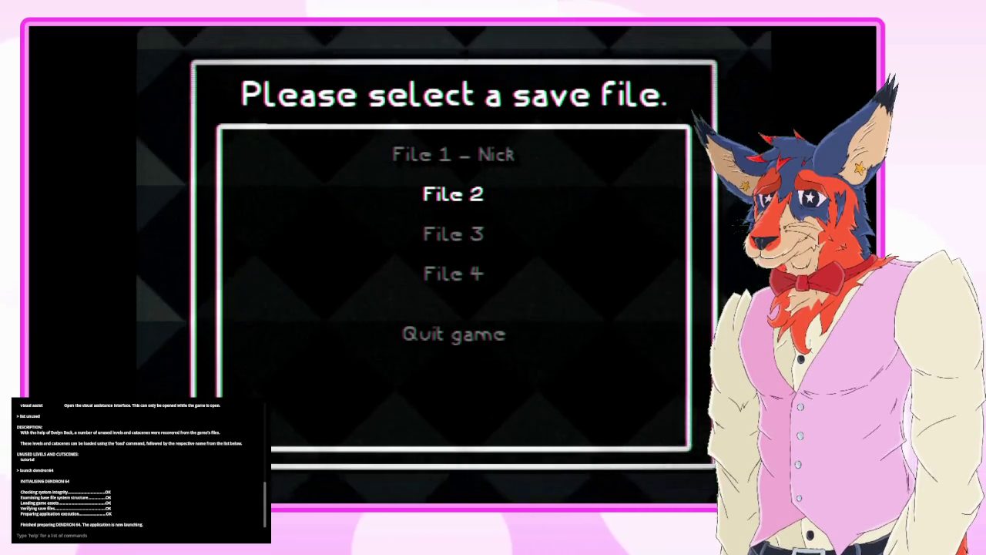
pyautogui.press('Return')
pyautogui.press('Right')
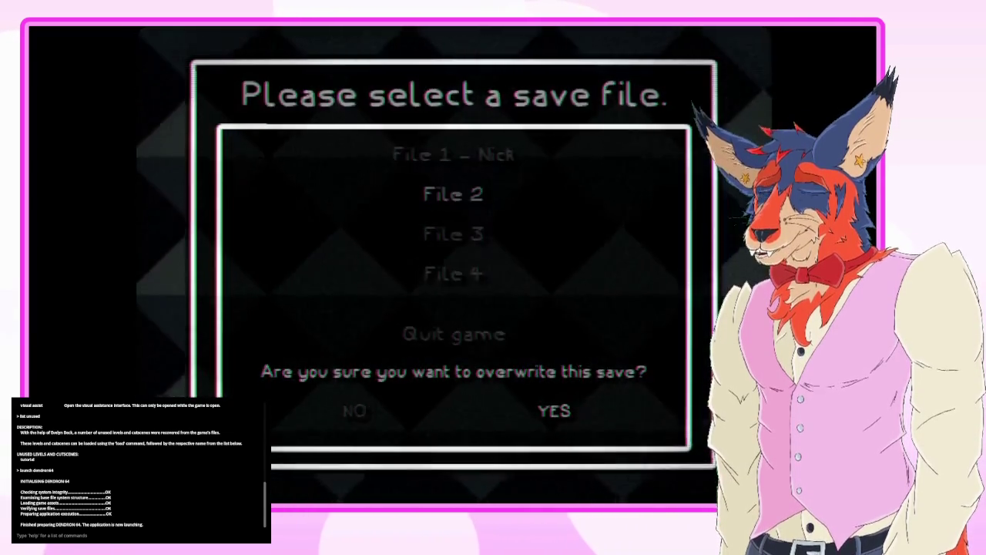
pyautogui.press('Return')
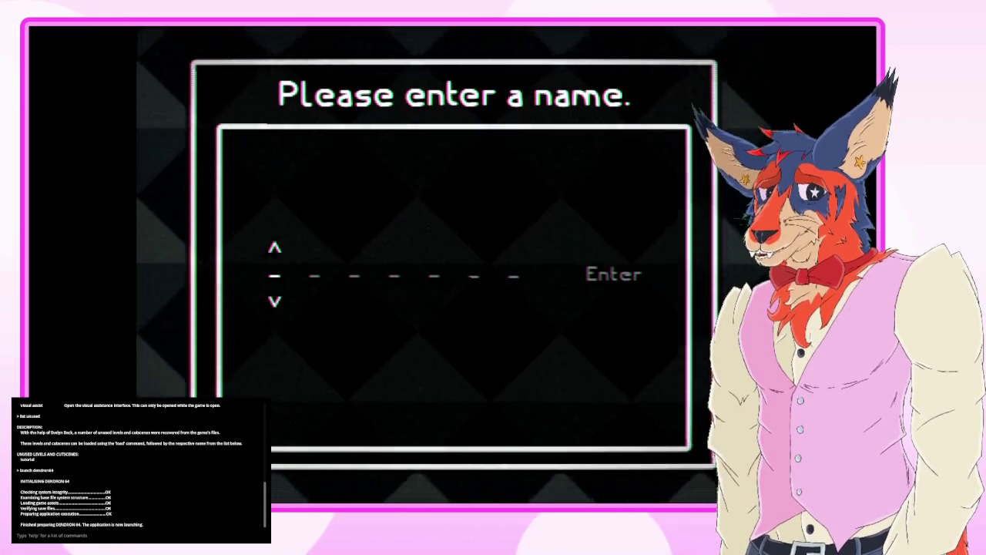
# - Enter the player name, correcting its last letters, and accept it with YES
pyautogui.write('Gwendly')
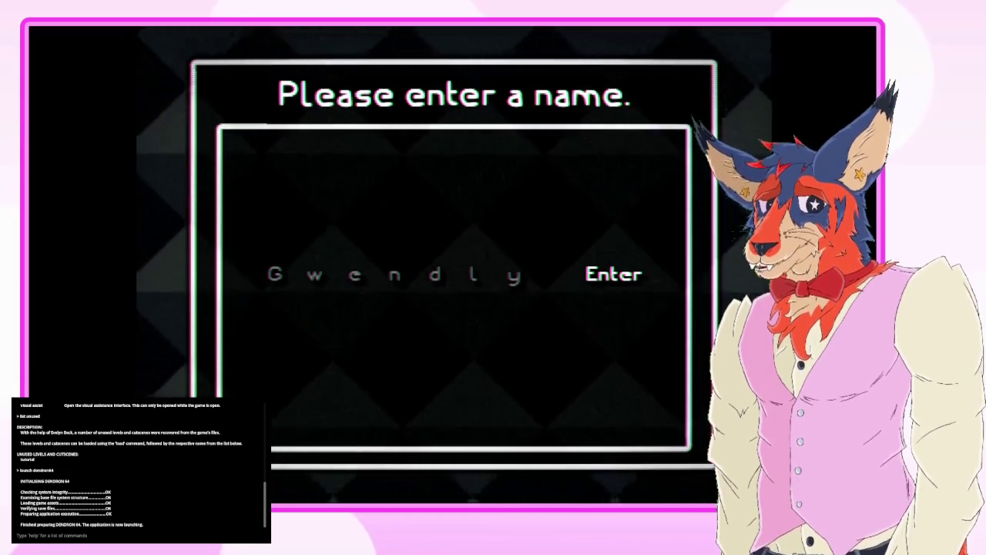
pyautogui.press('BackSpace')
pyautogui.press('BackSpace')
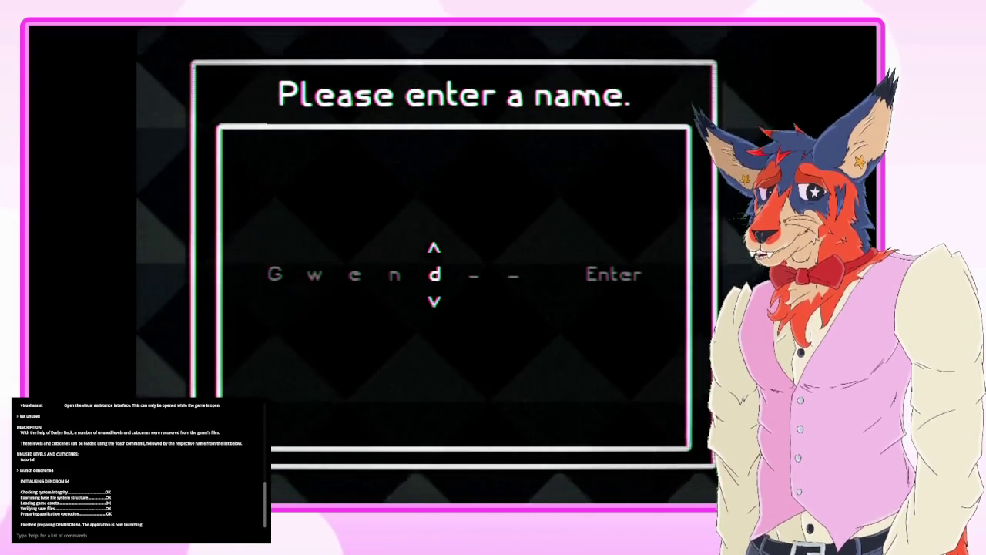
pyautogui.write('ol')
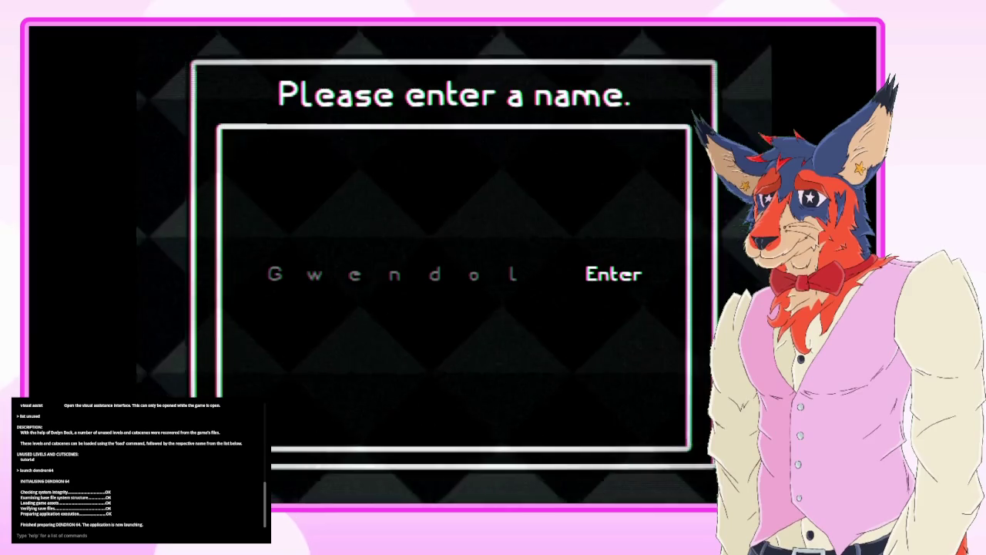
pyautogui.press('Return')
pyautogui.press('Right')
pyautogui.press('Return')
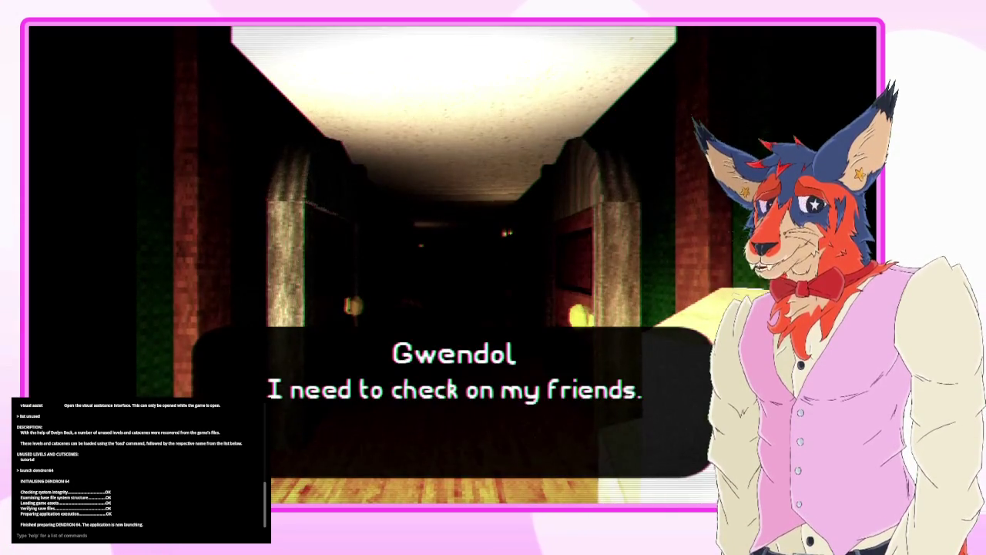
# - Advance the hallway and Bear's bedroom dialogue until the green key is found
pyautogui.press('Return')
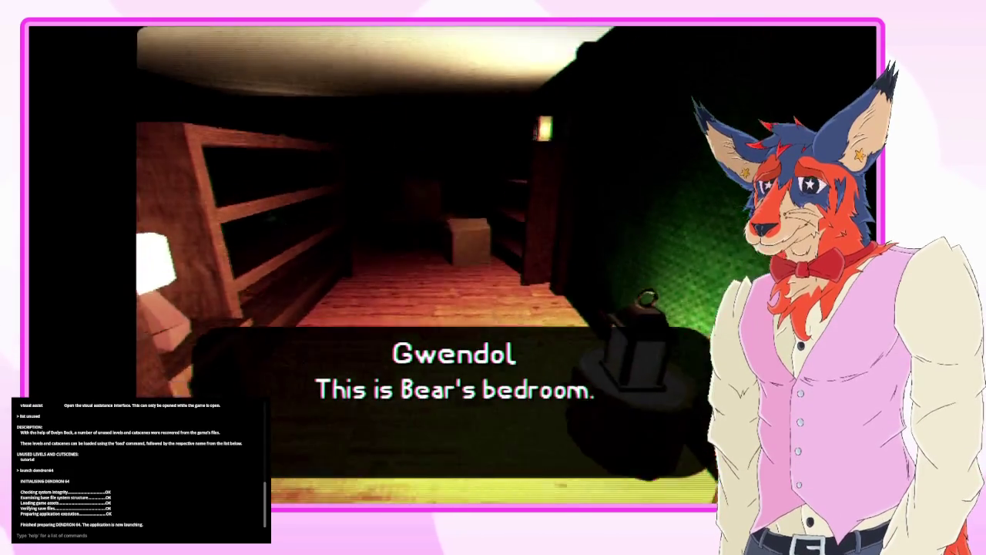
pyautogui.press('Return')
pyautogui.press('Return')
pyautogui.press('Return')
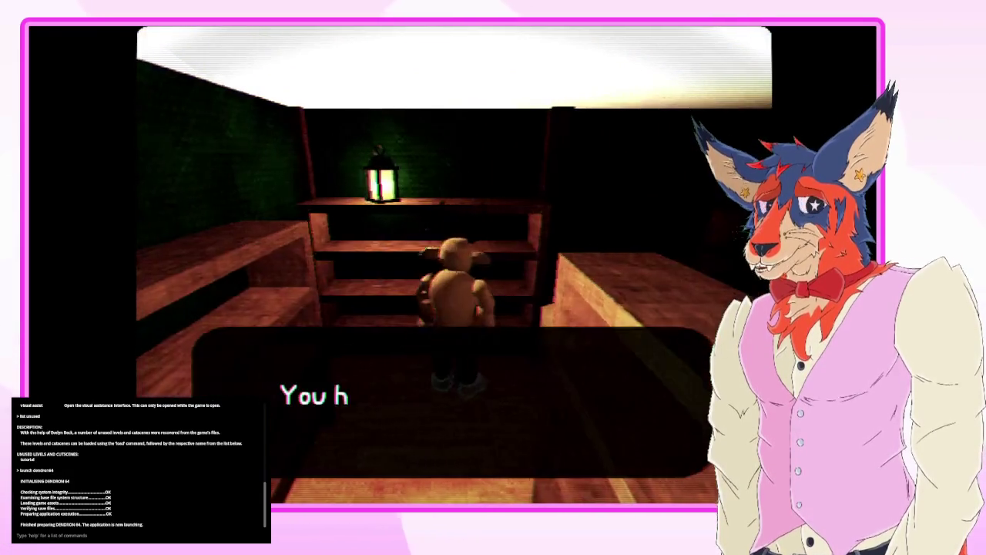
pyautogui.press('Return')
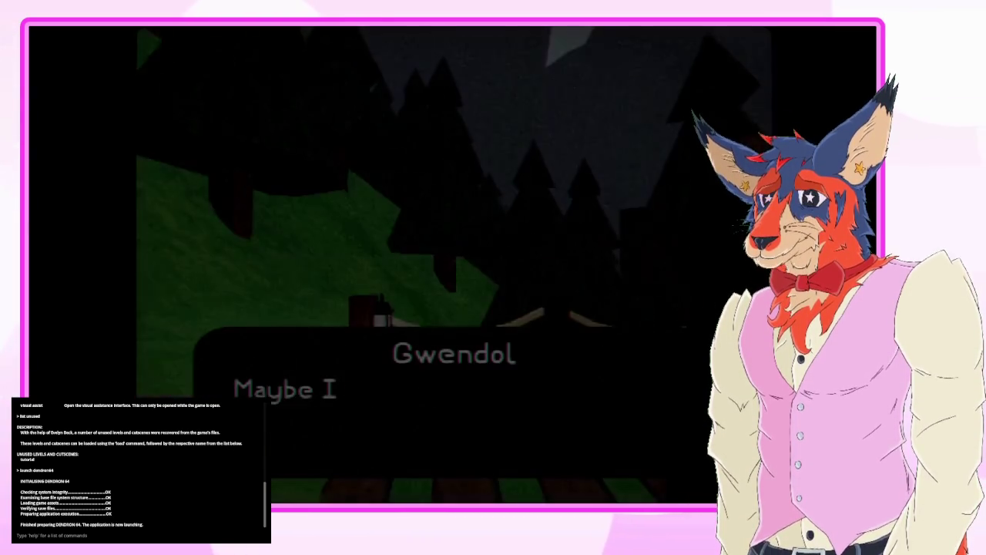
# - Close the dialogue and walk the boardwalk to read the Rowan's Residence sign
pyautogui.press('space')
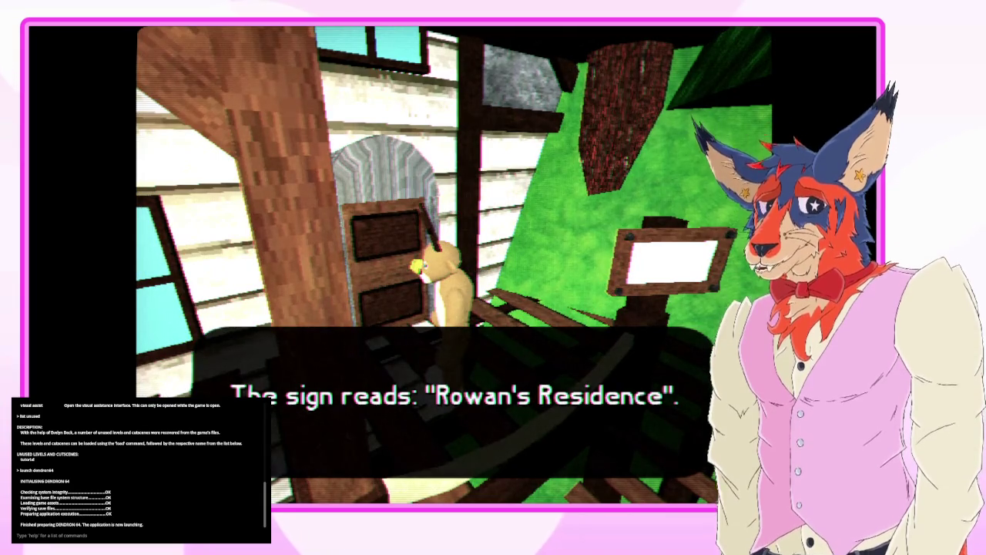
# - Dismiss the sign message and continue until the deer stands on the river bridge
pyautogui.press('Return')
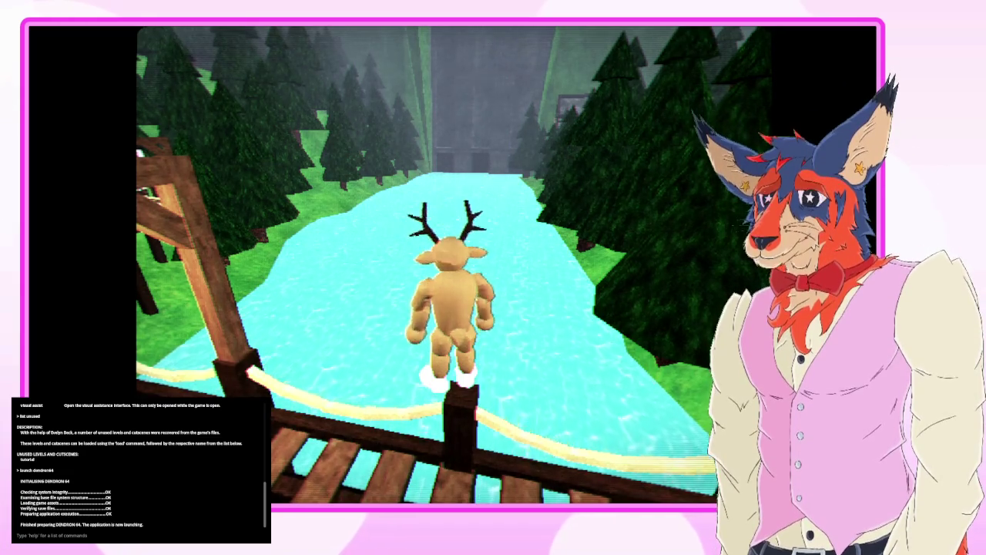
# - Turn the deer on the bridge and walk it off to the right onto the forest grass
pyautogui.press('Down')
pyautogui.press('Up')
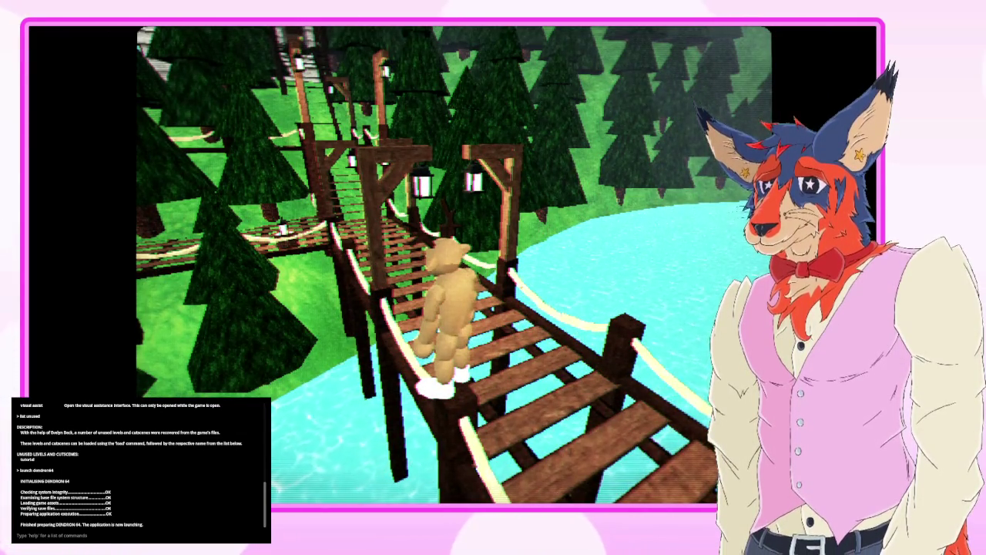
pyautogui.press('Right')
pyautogui.press('space')
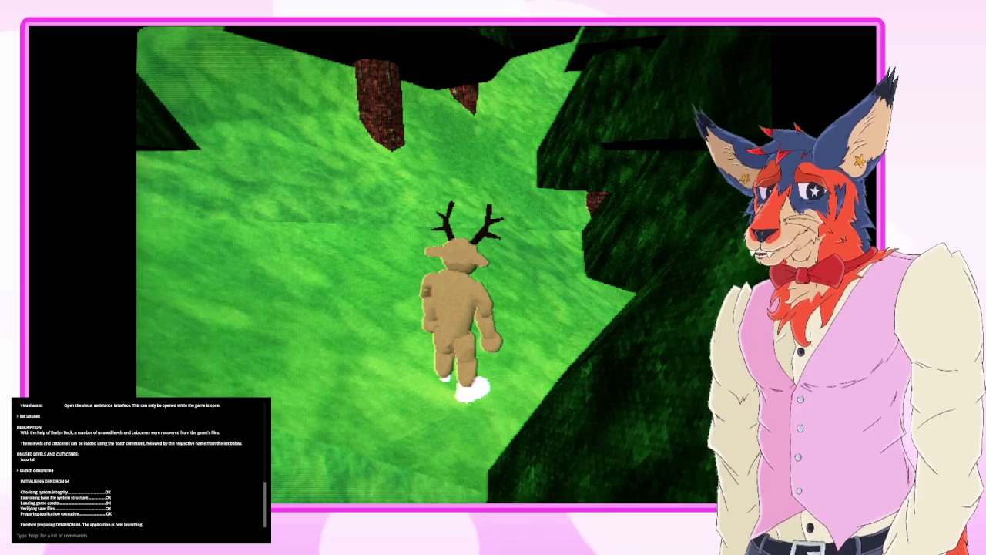
# - Pause the game and respawn the deer
pyautogui.press('Escape')
pyautogui.press('Down')
pyautogui.press('Return')
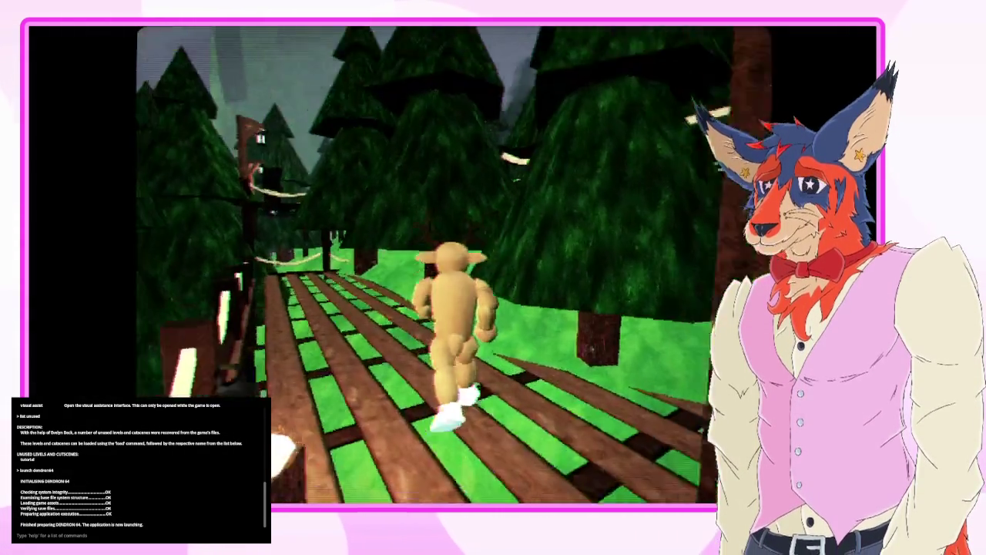
# - Run the deer along the bridges and up the steps onto the forest path
pyautogui.press('w')
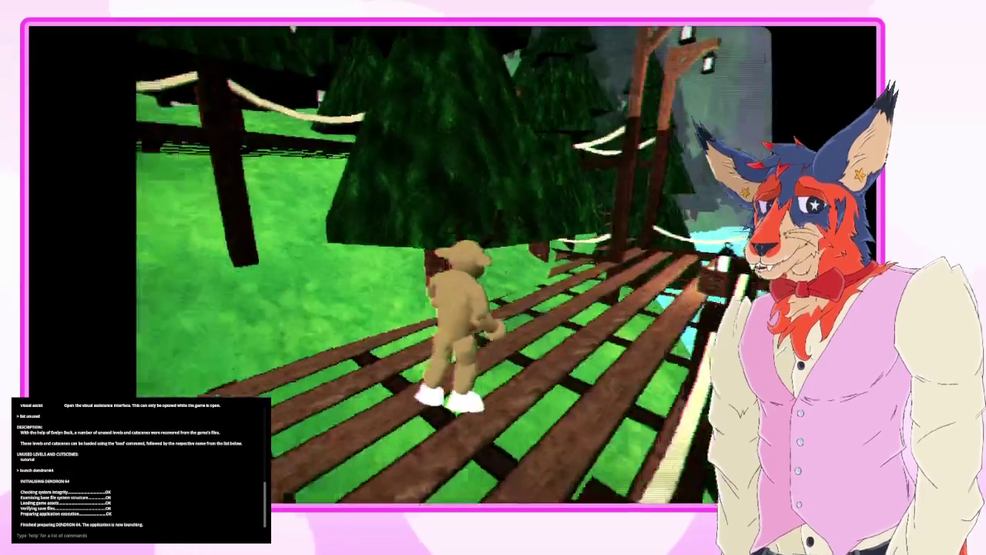
pyautogui.press('w')
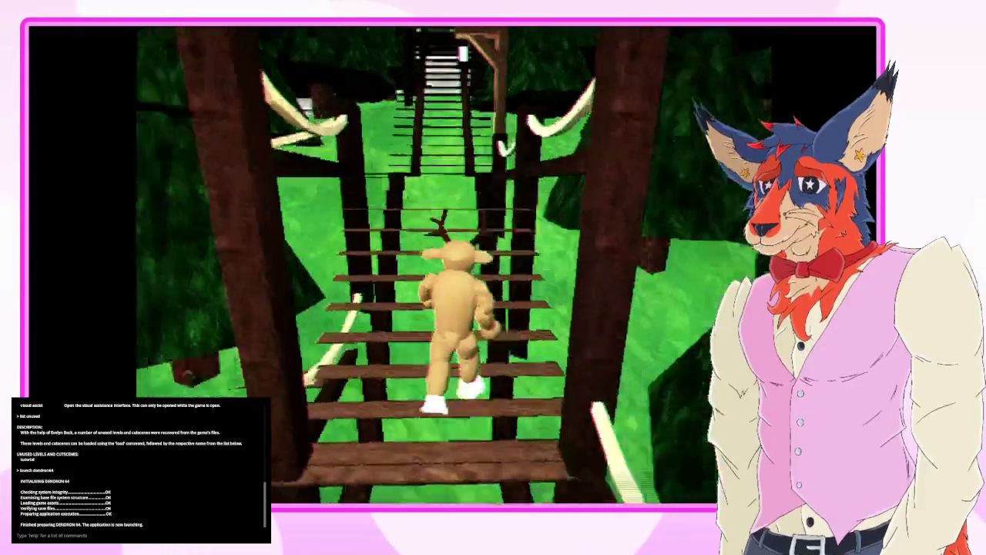
pyautogui.press('w')
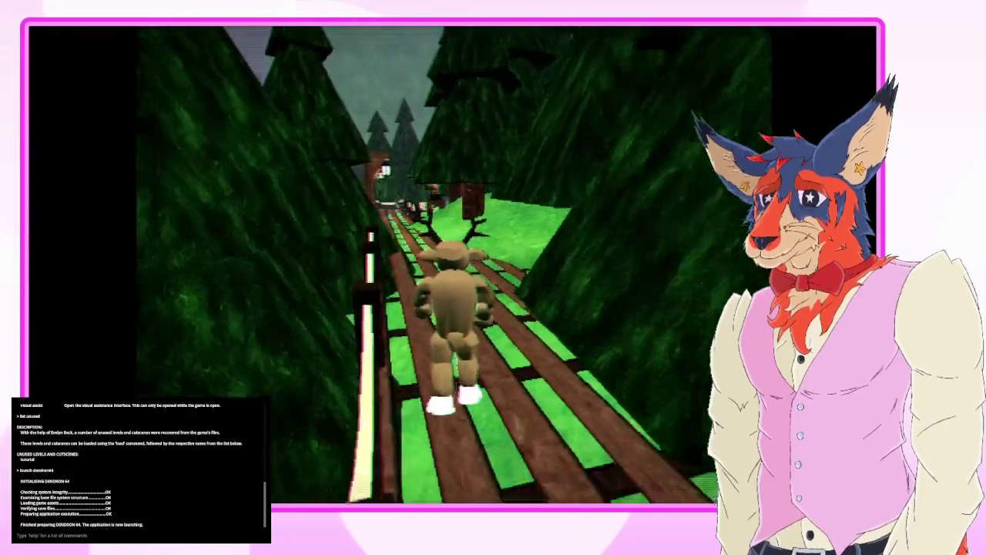
pyautogui.press('w')
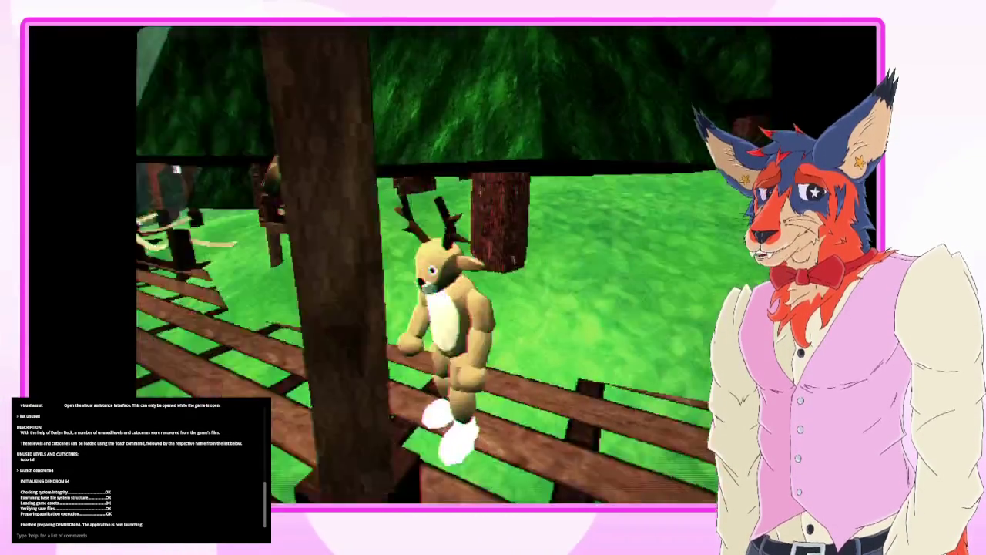
pyautogui.press('w')
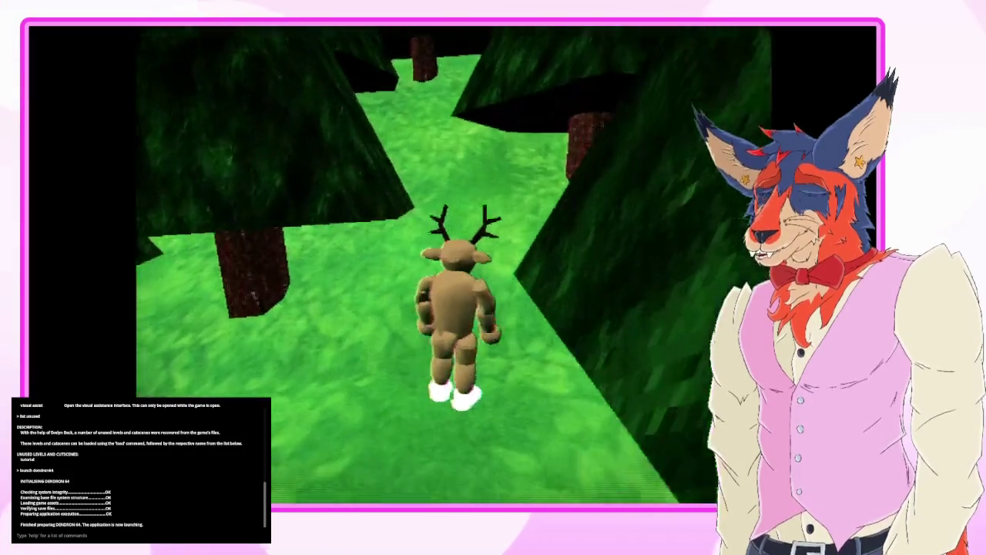
pyautogui.press('w')
pyautogui.press('w')
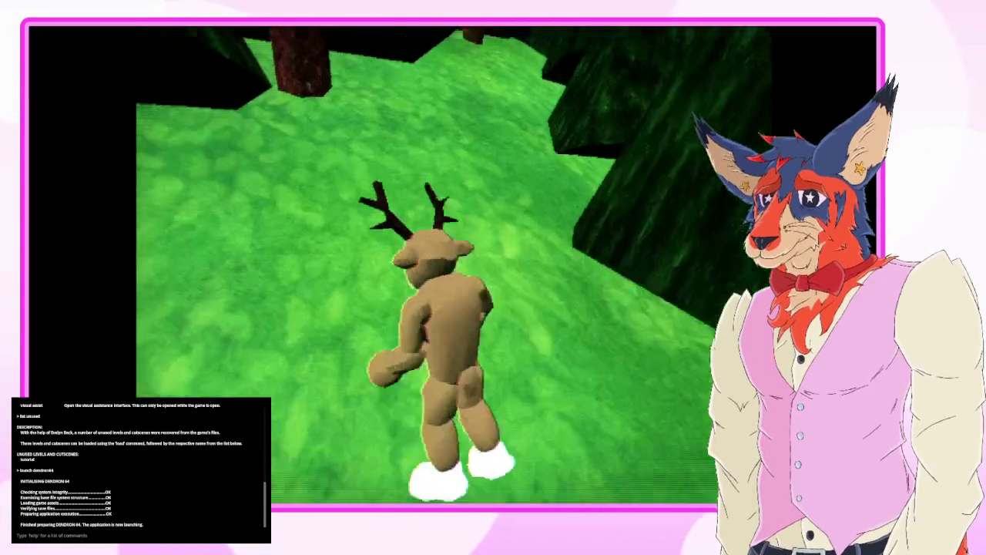
pyautogui.press('w')
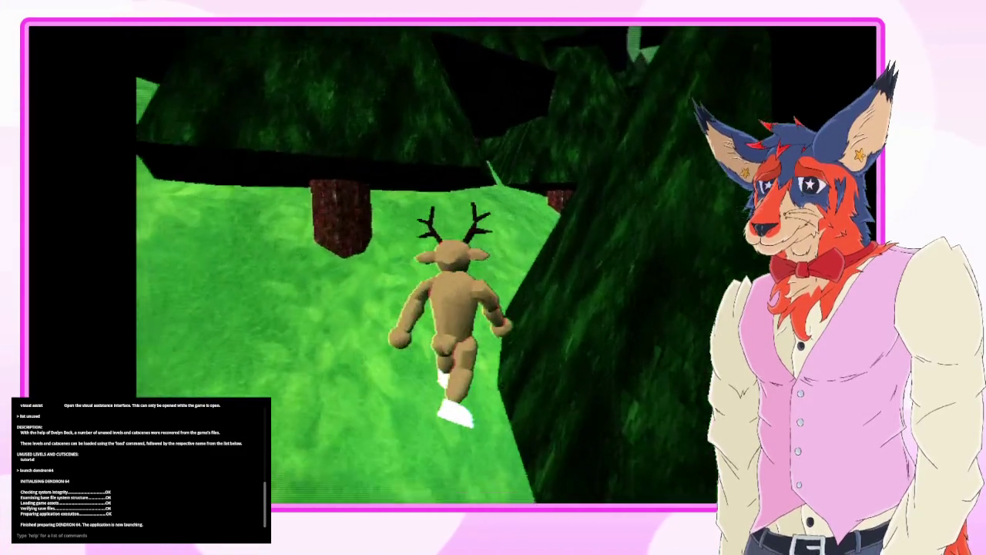
# - Keep running past the tree trunk and through the clearing, then stop between the trees
pyautogui.press('w')
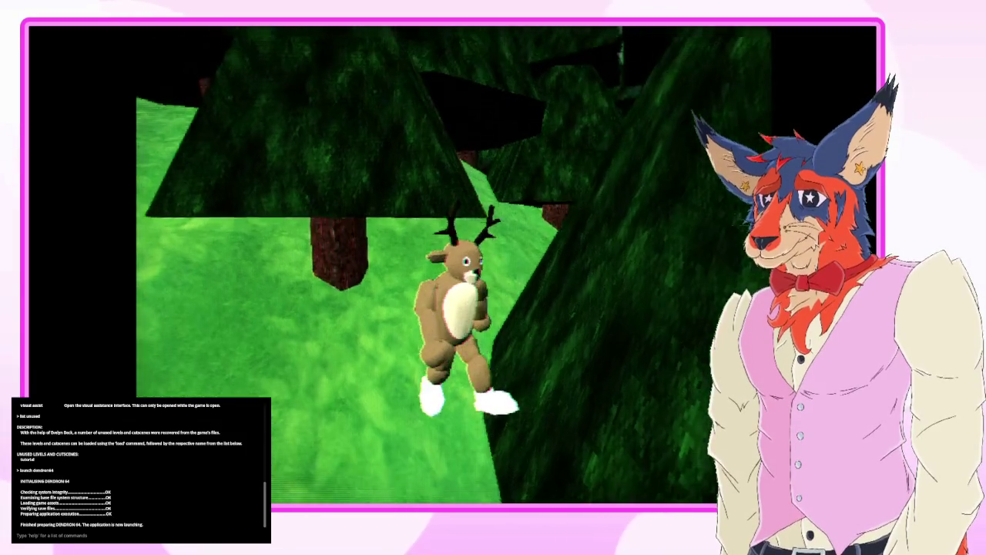
pyautogui.press('w')
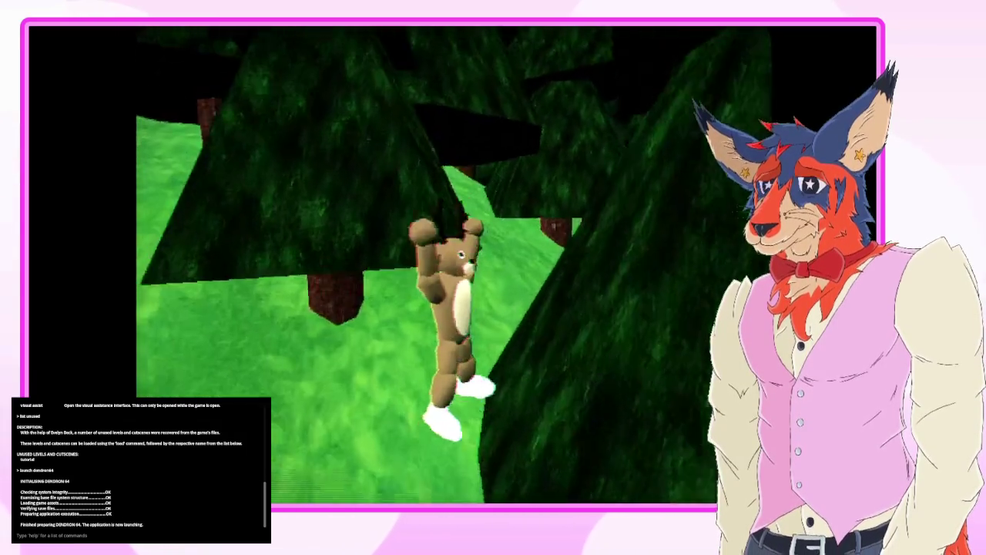
pyautogui.press('w')
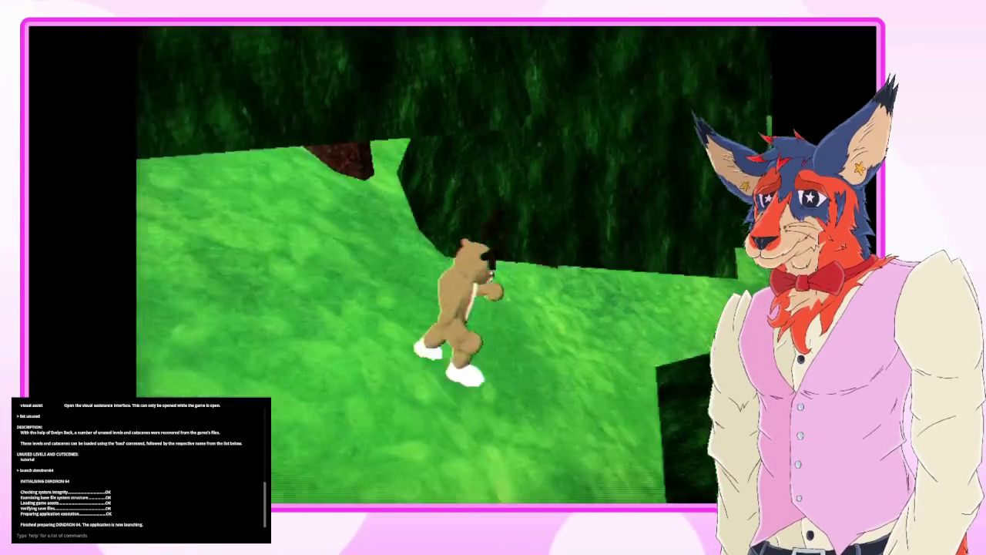
pyautogui.press('w')
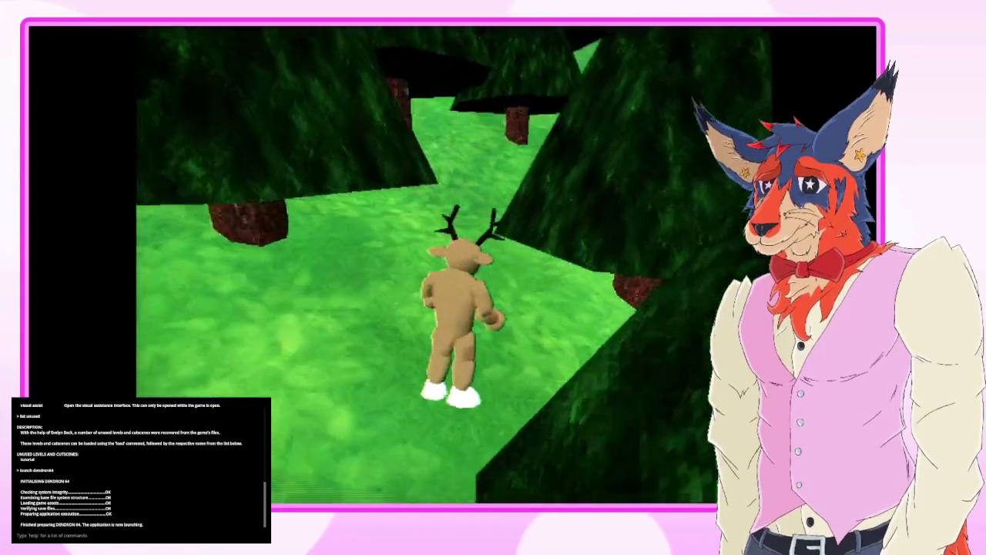
pyautogui.press('w')
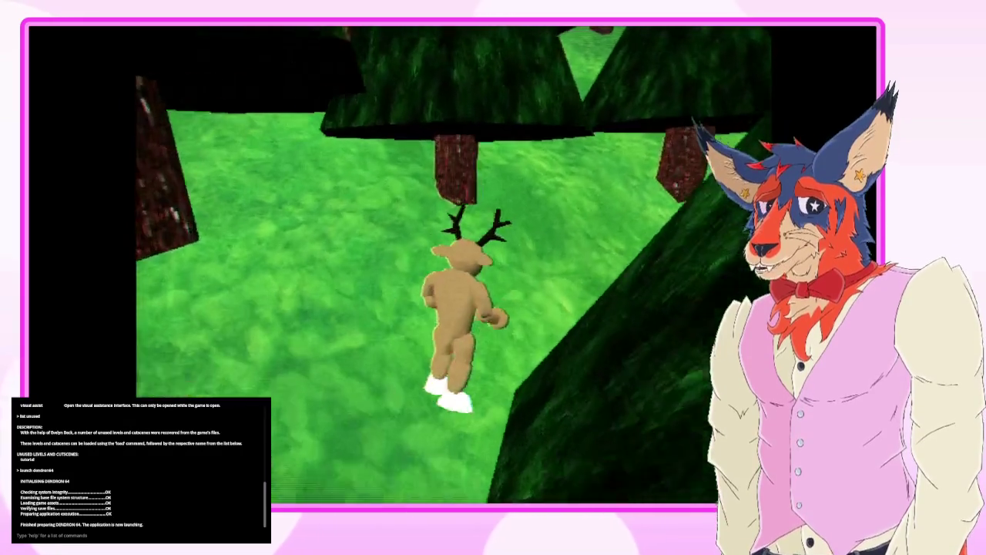
pyautogui.press('w')
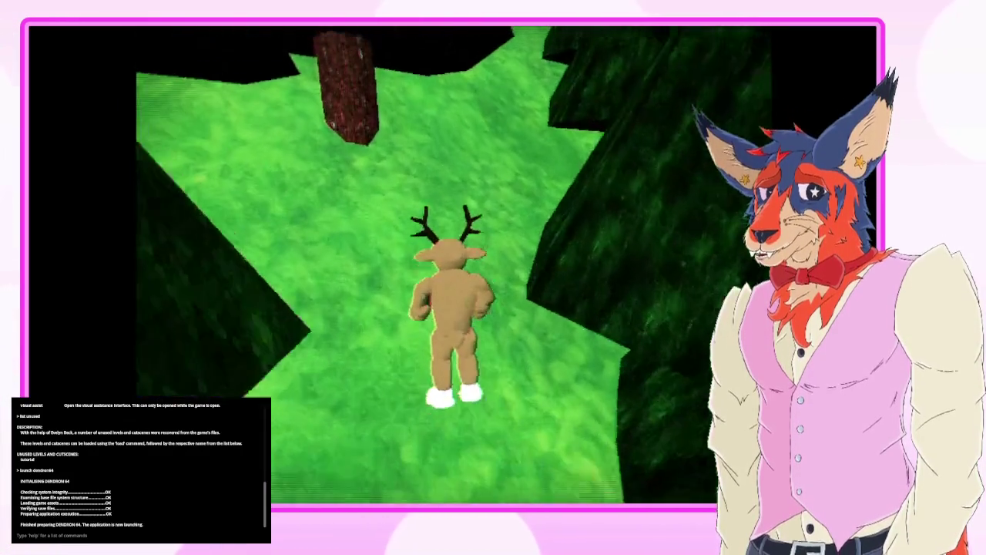
pyautogui.press('w')
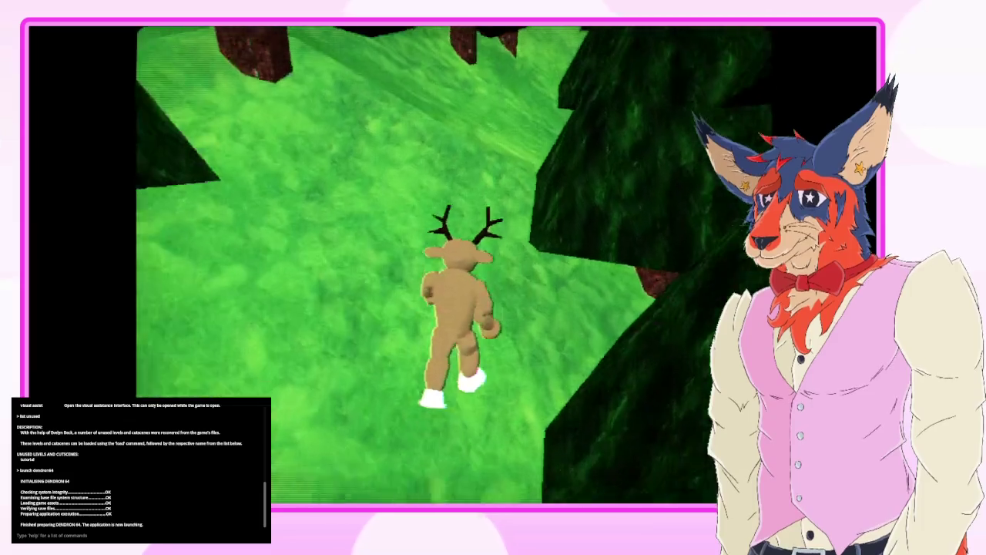
pyautogui.press('w')
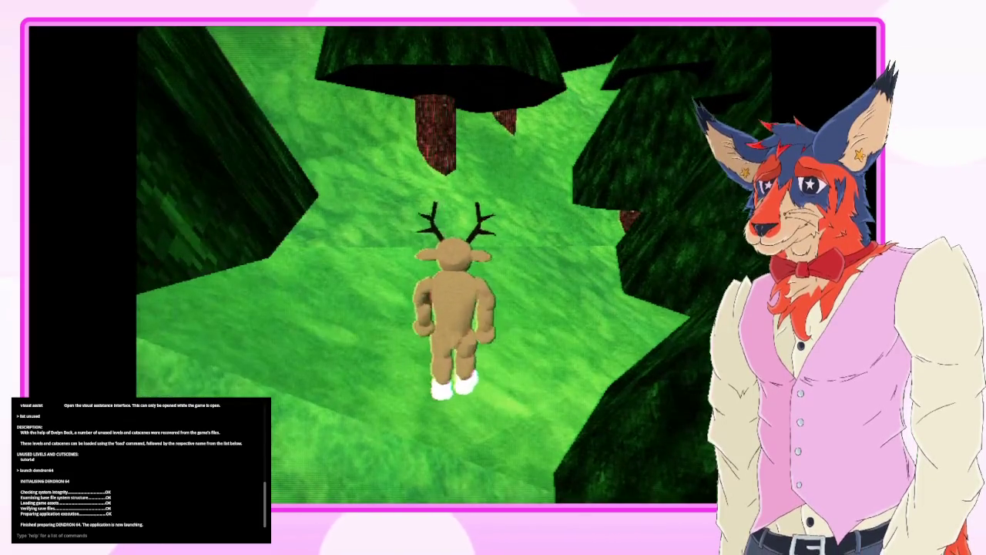
pyautogui.press('w')
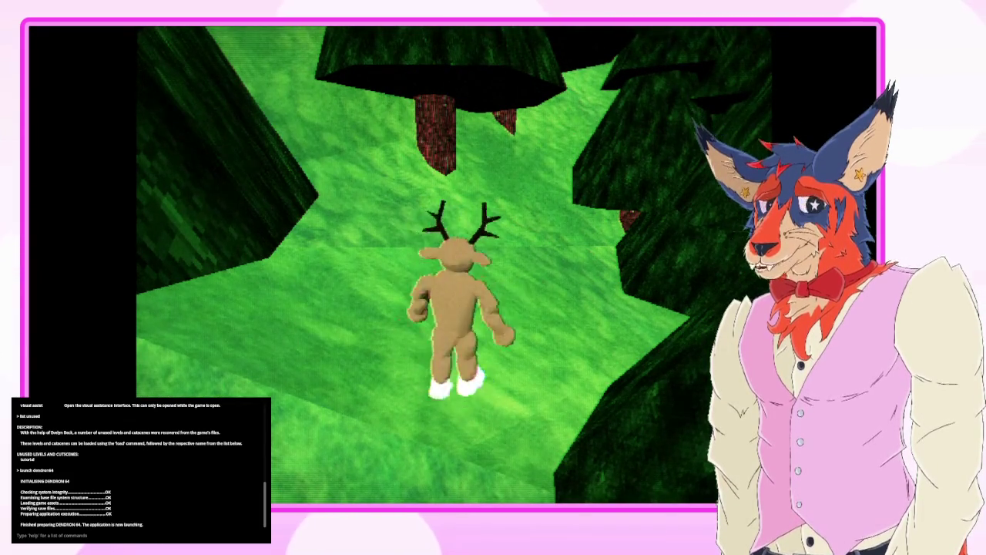
# - Walk the deer forward, turning it left and right, then pause the game
pyautogui.press('w')
pyautogui.press('s')
pyautogui.press('w')
pyautogui.press('a')
pyautogui.press('w')
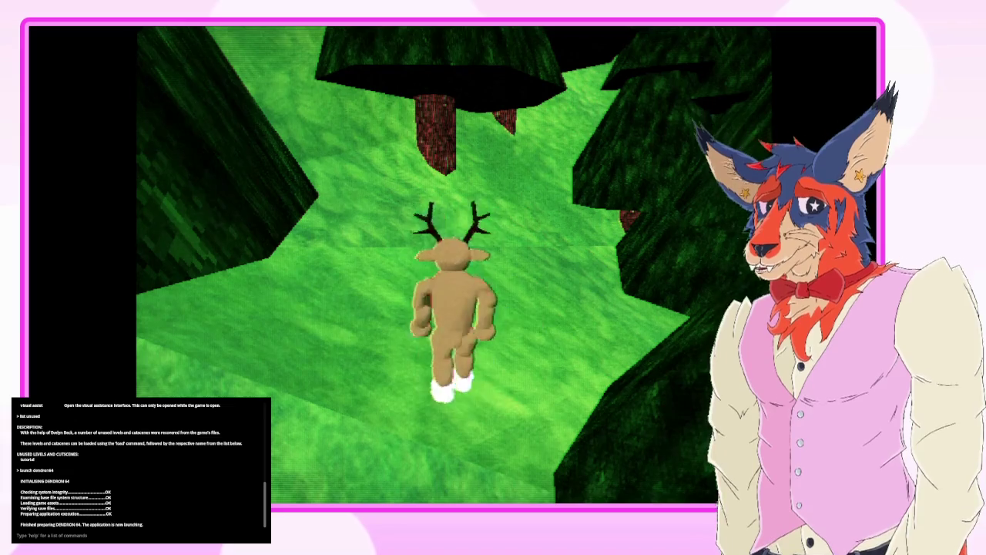
pyautogui.press('d')
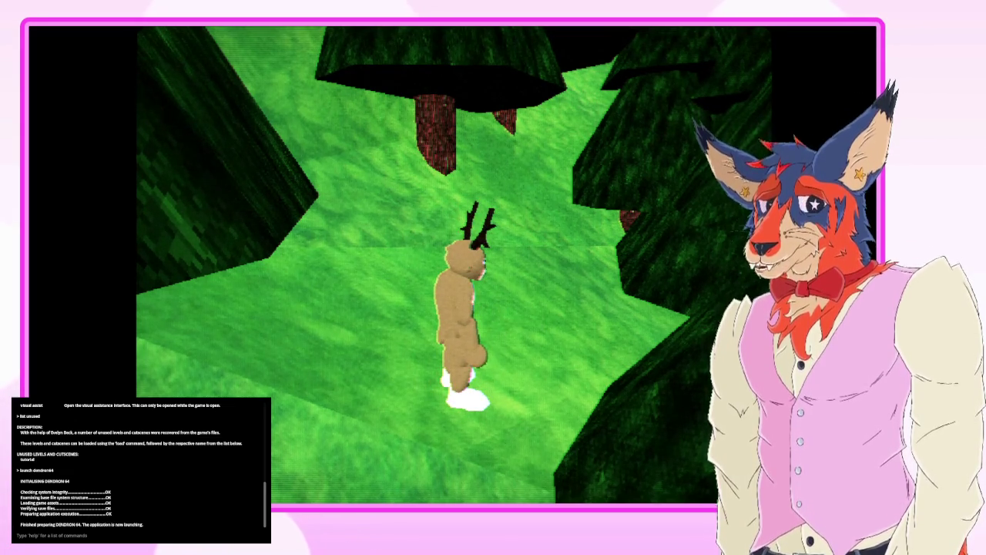
pyautogui.press('Escape')
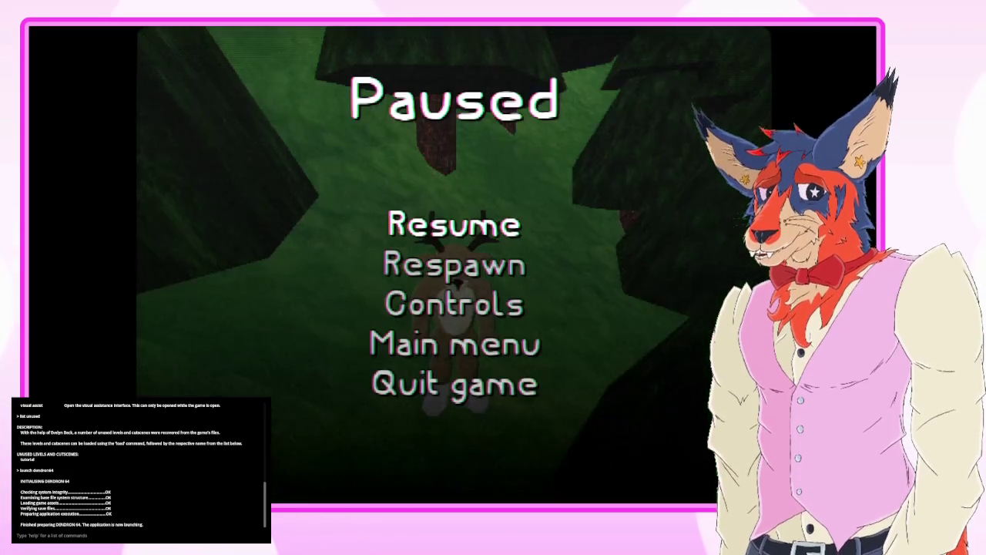
# - Respawn the deer and walk it along the treehouse bridge to the grey stone wall
pyautogui.press('Return')
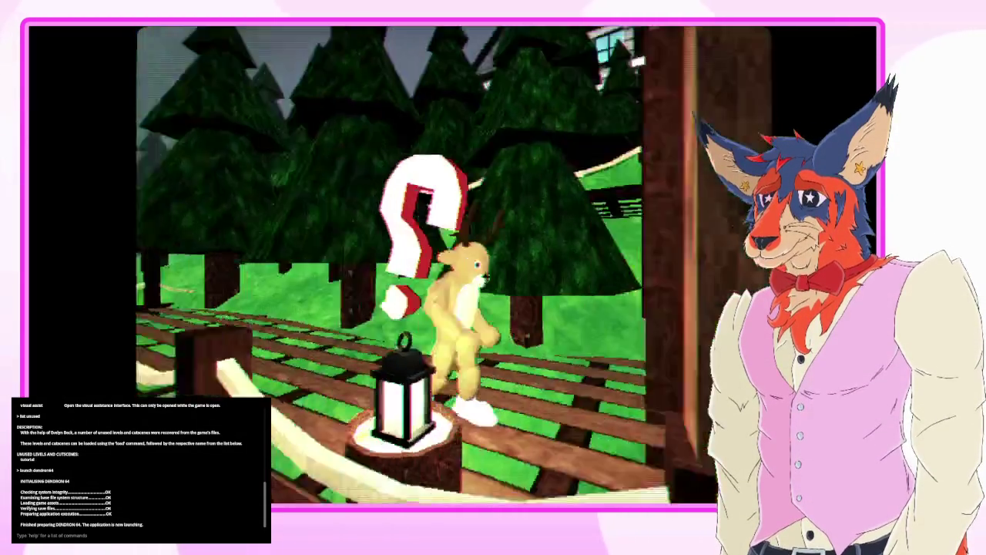
pyautogui.press('w')
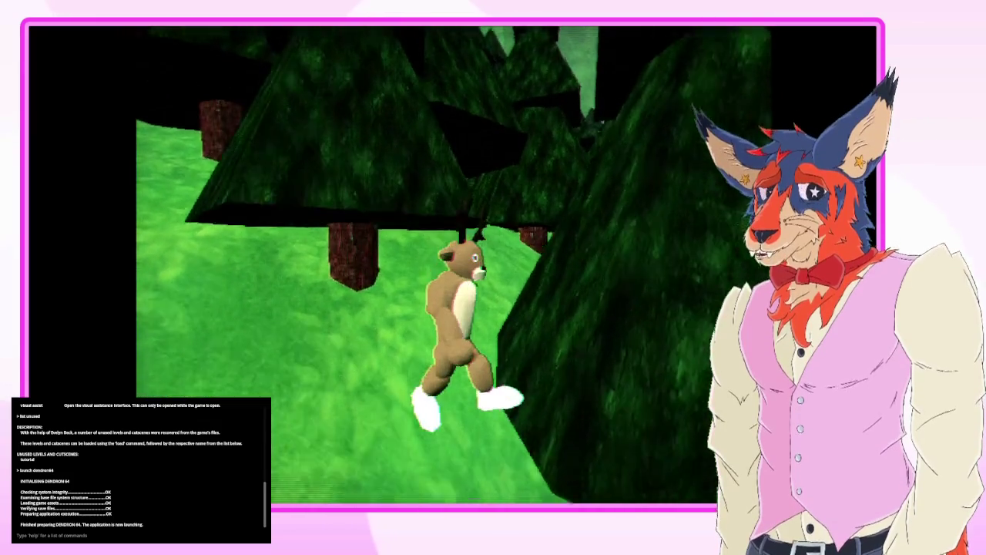
pyautogui.press('w')
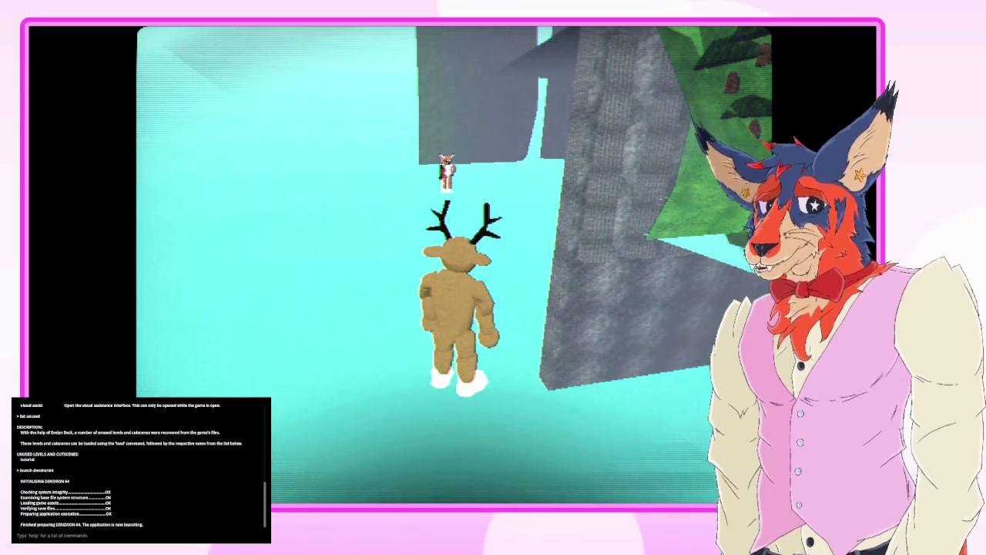
# - Run up to the small character and advance the dialogue until it closes
pyautogui.press('w')
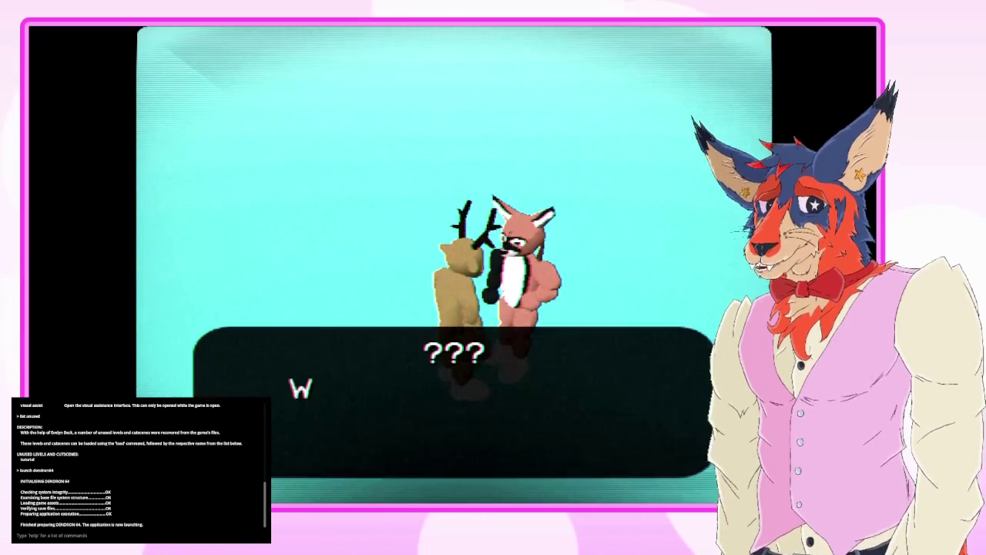
pyautogui.press('space')
pyautogui.press('space')
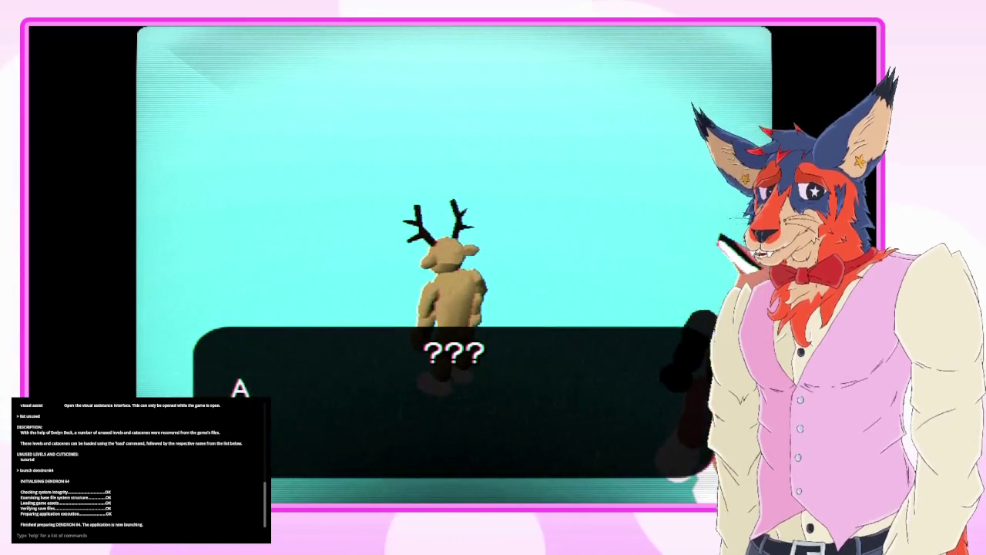
pyautogui.press('space')
pyautogui.press('space')
pyautogui.press('space')
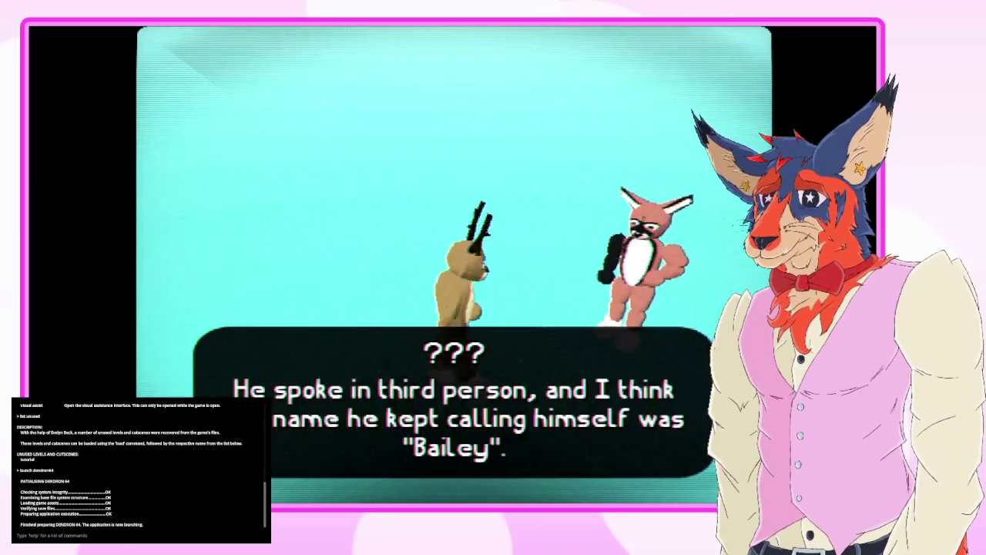
pyautogui.press('space')
pyautogui.press('space')
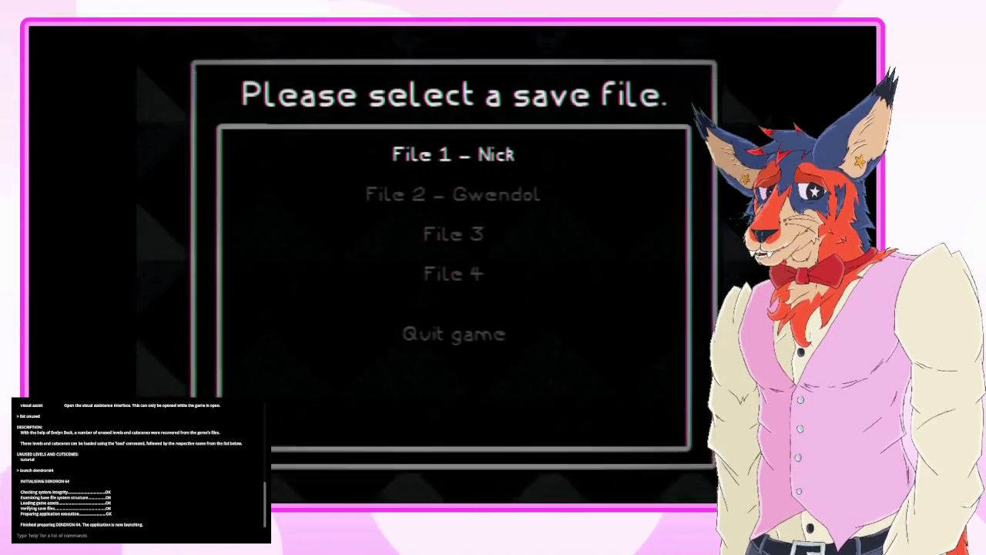
# - Highlight File 2 on the save-file screen and load it
pyautogui.press('Return')
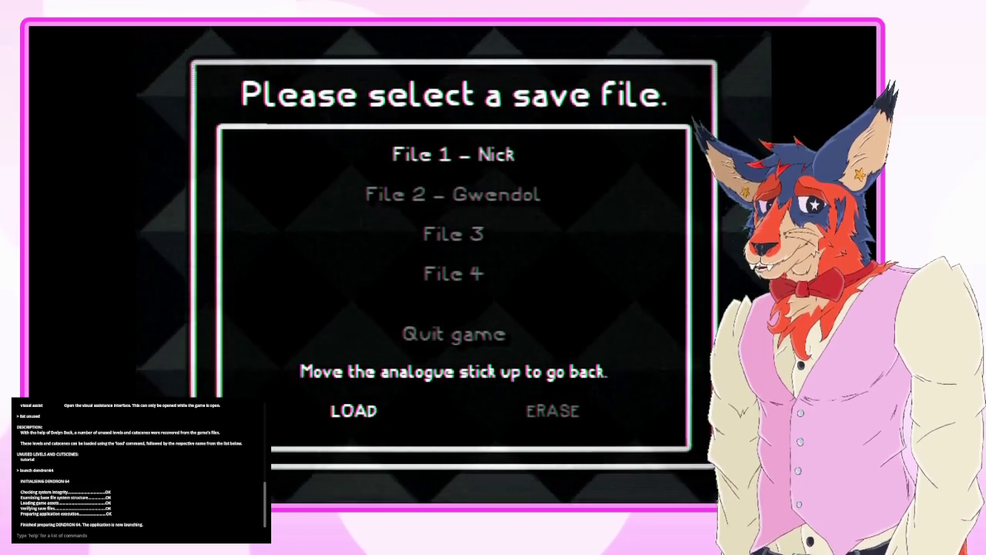
pyautogui.press('Up')
pyautogui.press('Down')
pyautogui.press('Return')
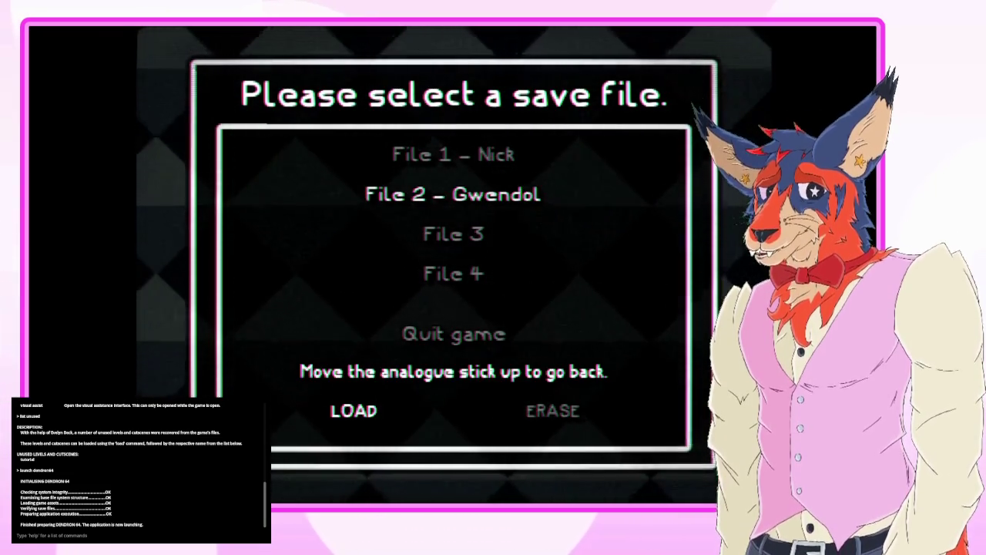
pyautogui.press('Return')
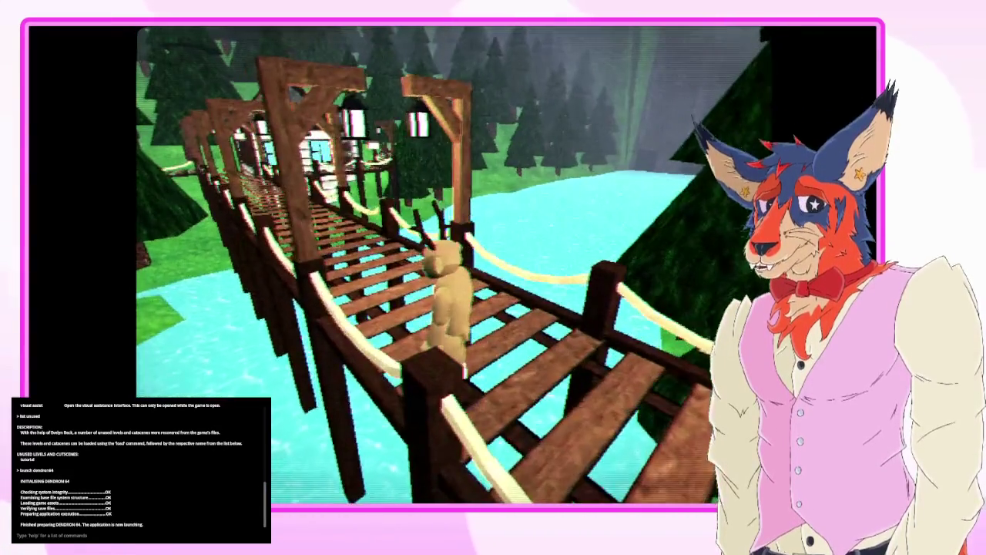
# - Pause the game over the bridge scene, then resume it
pyautogui.press('Escape')
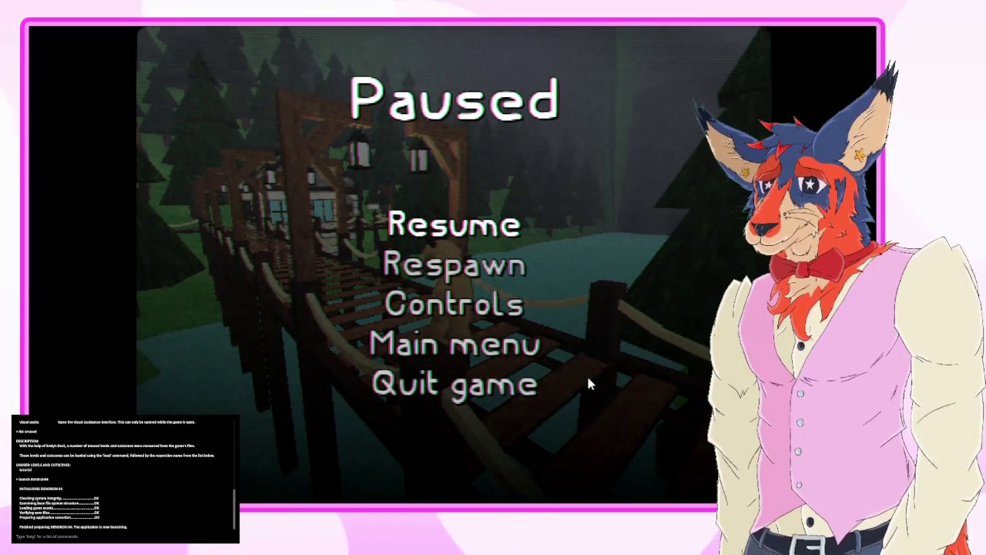
pyautogui.press('Escape')
# - Walk the deer along the rope bridges and onto the plank walkway into the forest
pyautogui.press('w')
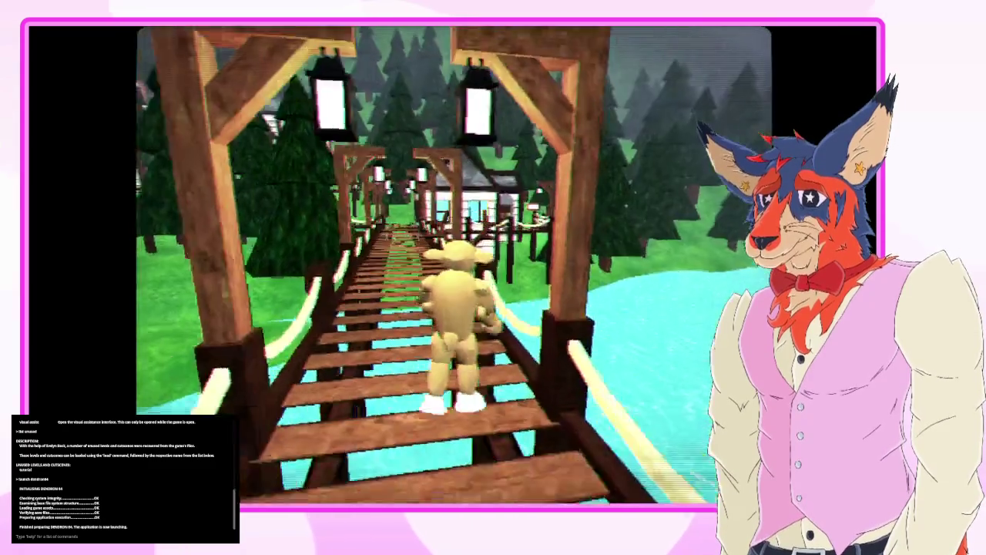
pyautogui.press('a')
pyautogui.press('w')
pyautogui.press('a')
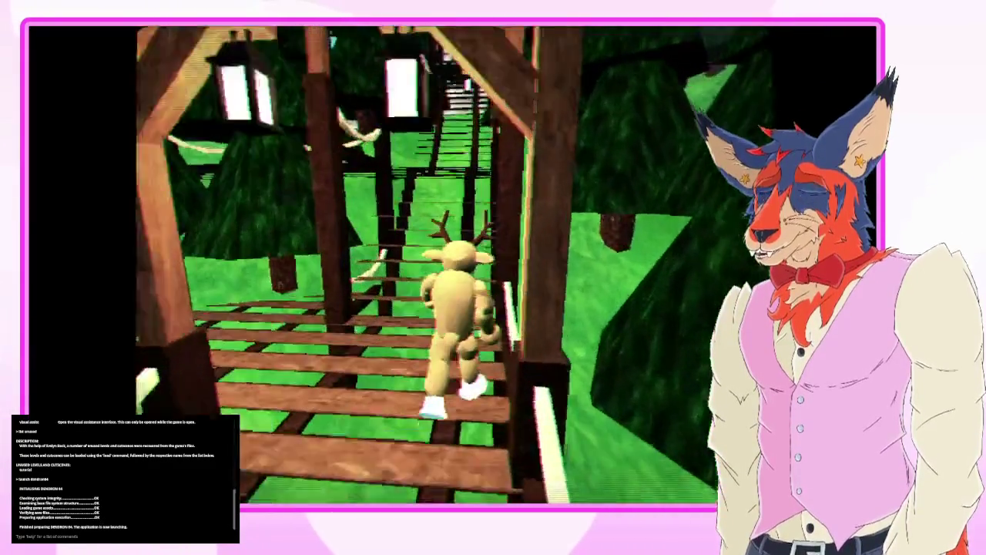
pyautogui.press('d')
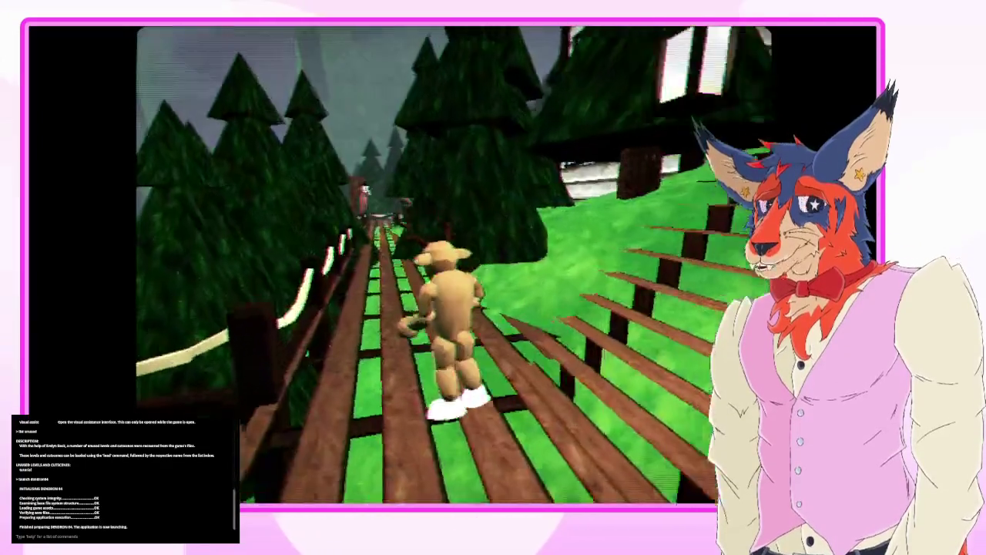
pyautogui.press('w')
pyautogui.press('w')
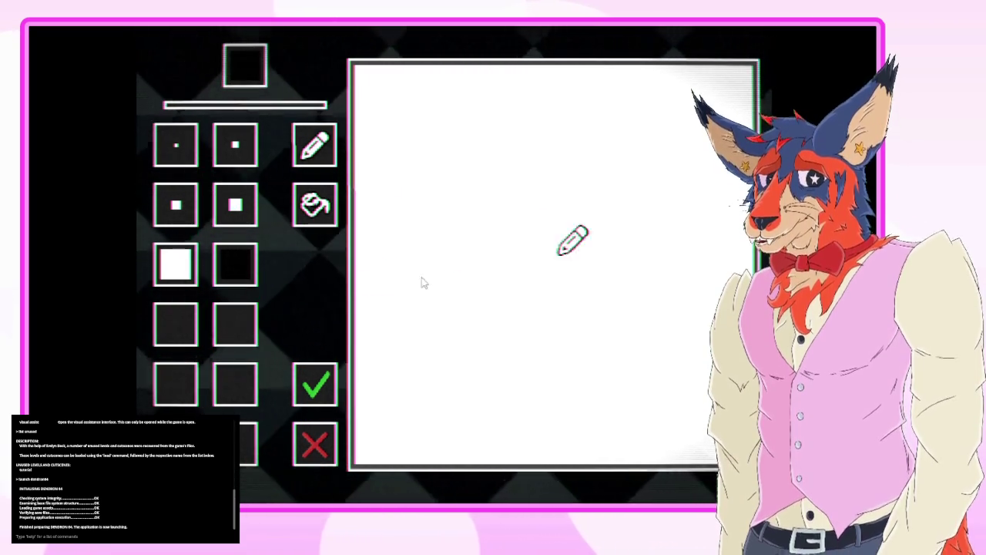
# - Draw a black arc near the canvas centre, then discard the black squiggle drawing
pyautogui.moveTo(438, 262)
pyautogui.mouseDown()
pyautogui.moveTo(506, 265)
pyautogui.moveTo(498, 326)
pyautogui.moveTo(531, 381)
pyautogui.moveTo(621, 355)
pyautogui.moveTo(609, 378)
pyautogui.mouseUp()
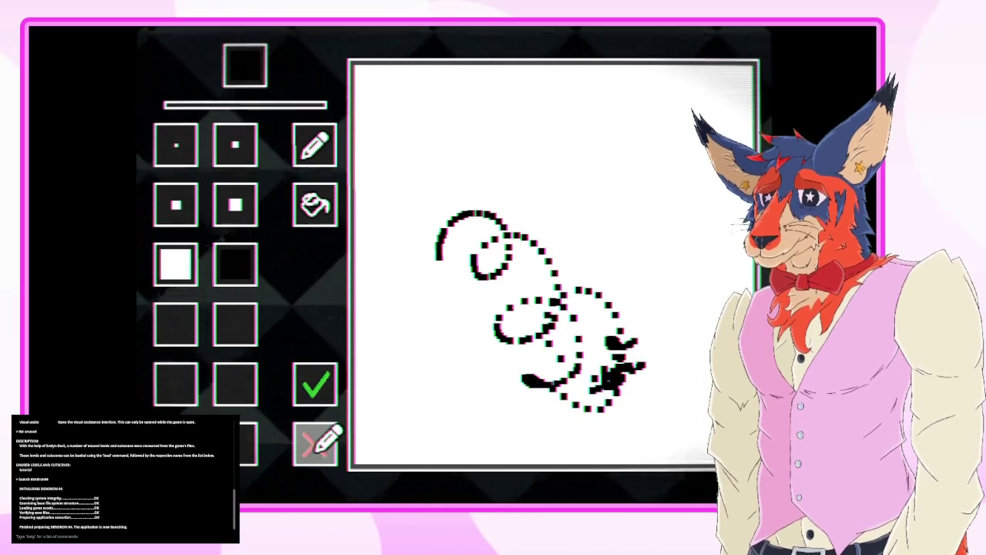
pyautogui.click(316, 444)
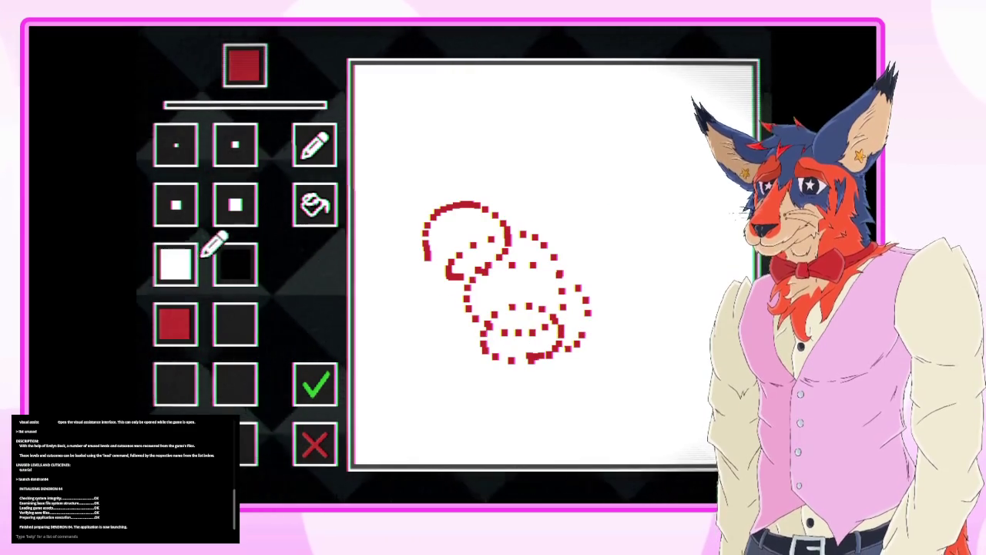
# - Bucket-fill the canvas white to wipe the red loops, then leave the blank canvas
pyautogui.click(178, 264)
pyautogui.click(315, 204)
pyautogui.click(413, 177)
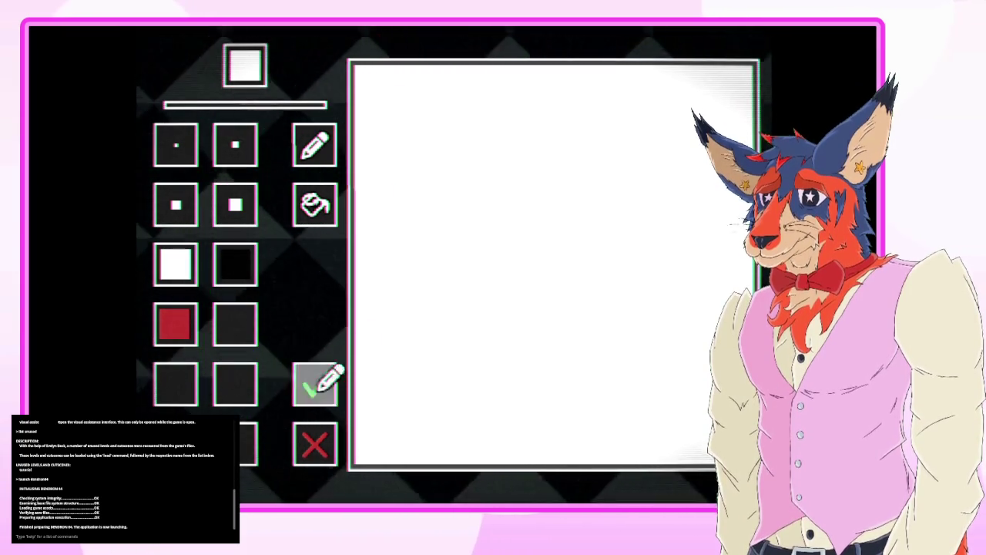
pyautogui.click(316, 445)
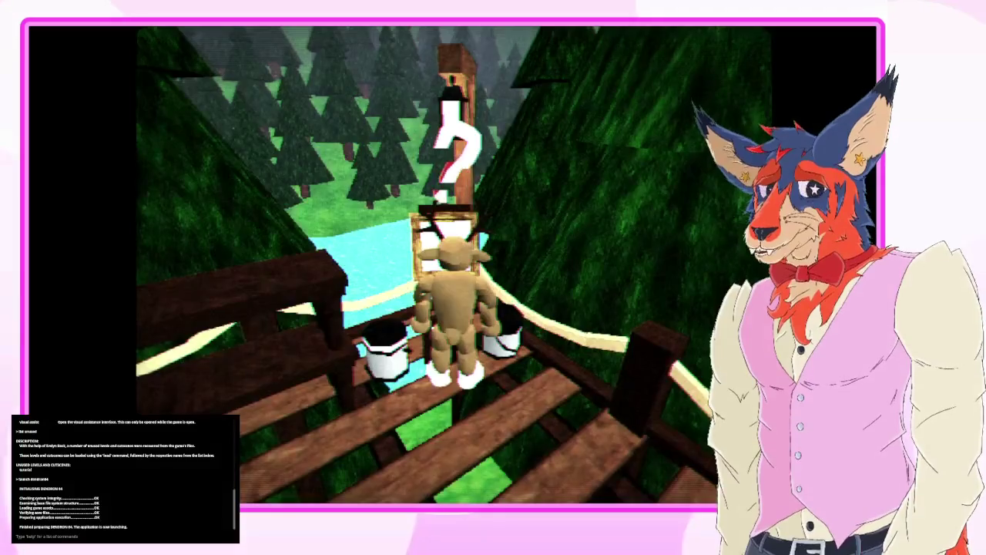
# - Pause and resume to reopen the drawing board, then start a short black curved stroke
pyautogui.press('Escape')
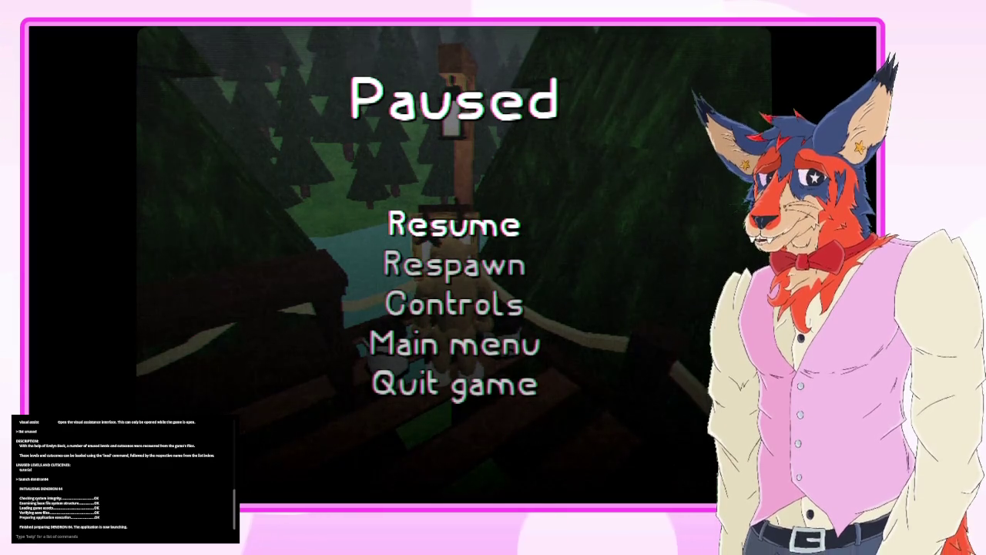
pyautogui.press('Escape')
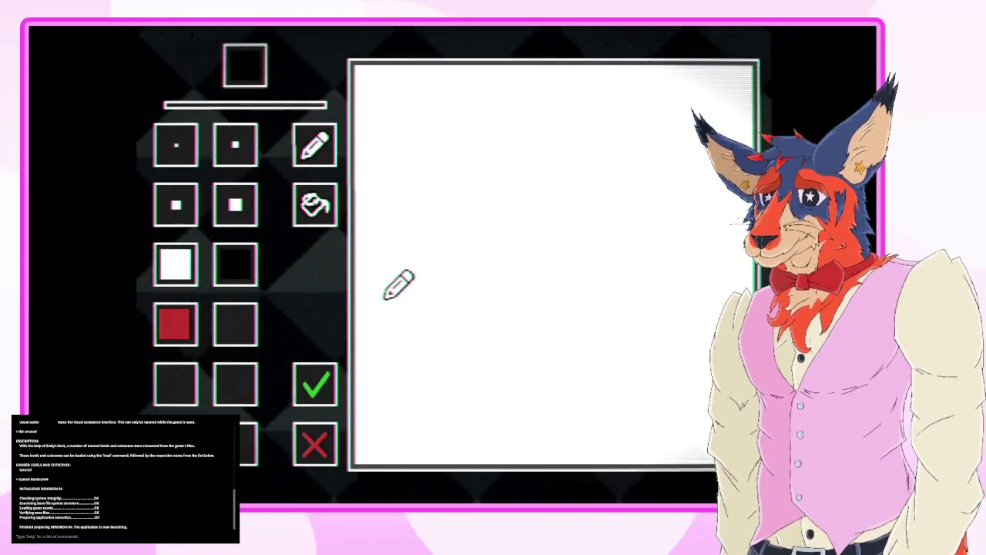
pyautogui.moveTo(386, 289); pyautogui.dragTo(395, 275)
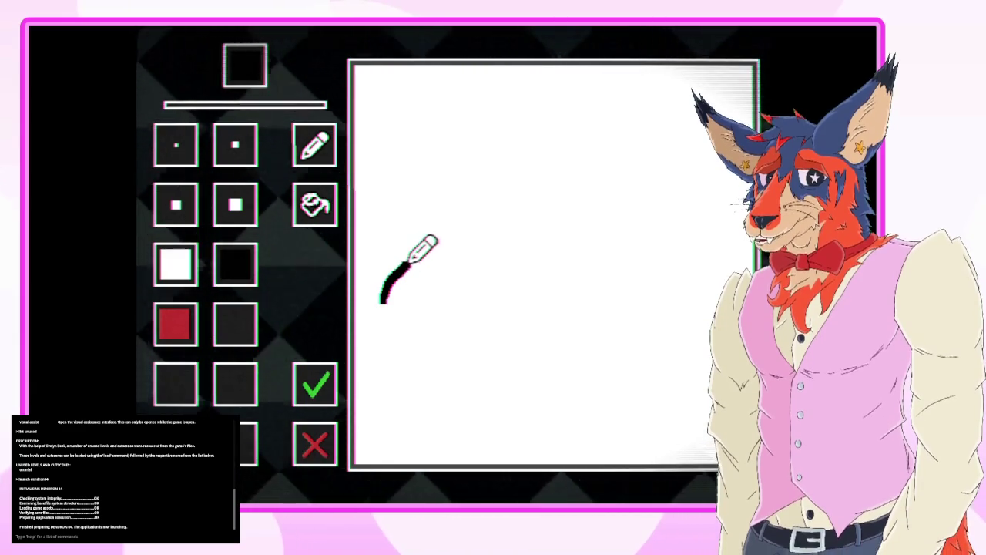
# - Draw a closed black elongated outline pointed at the right, with a small lower-left tail
pyautogui.moveTo(442, 238); pyautogui.dragTo(479, 222)
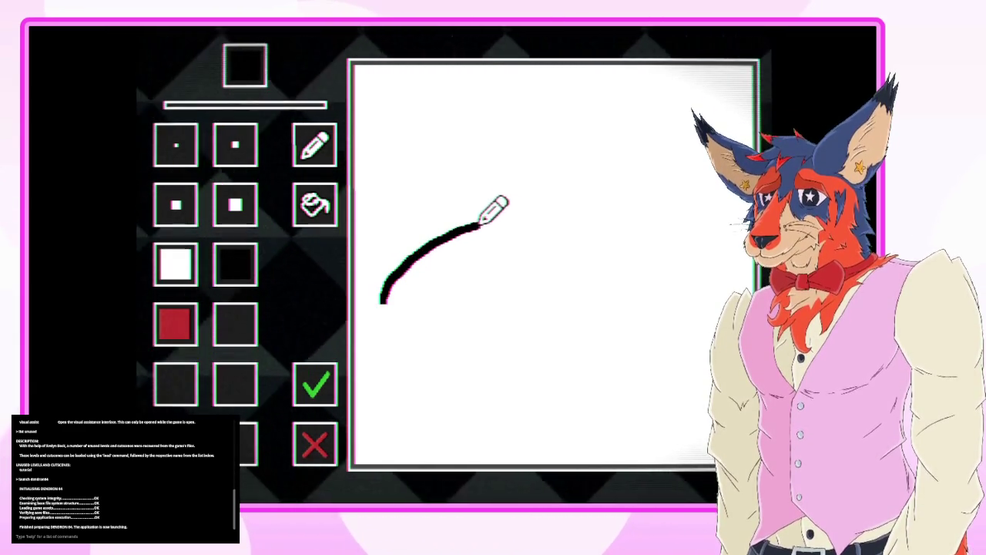
pyautogui.moveTo(557, 219); pyautogui.dragTo(580, 212)
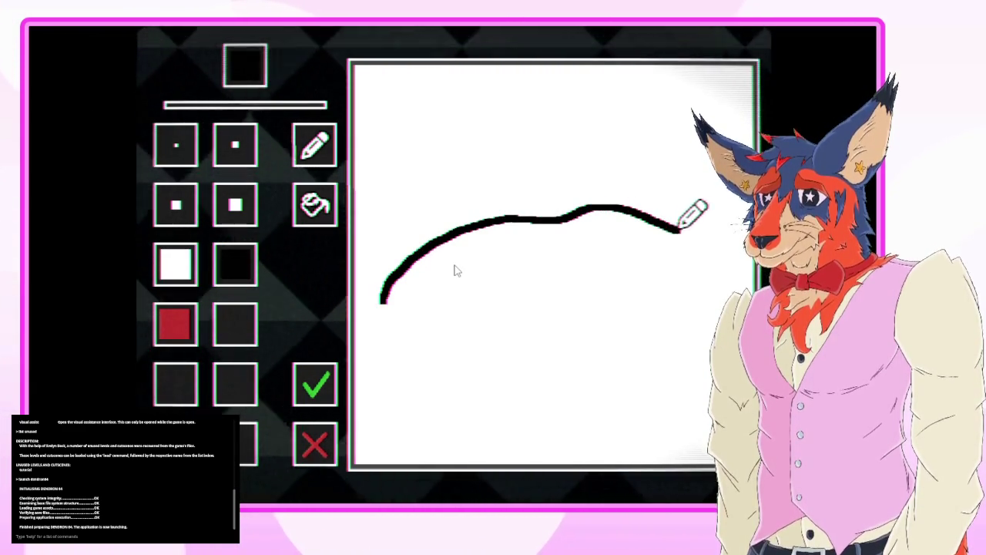
pyautogui.moveTo(678, 229); pyautogui.dragTo(693, 235)
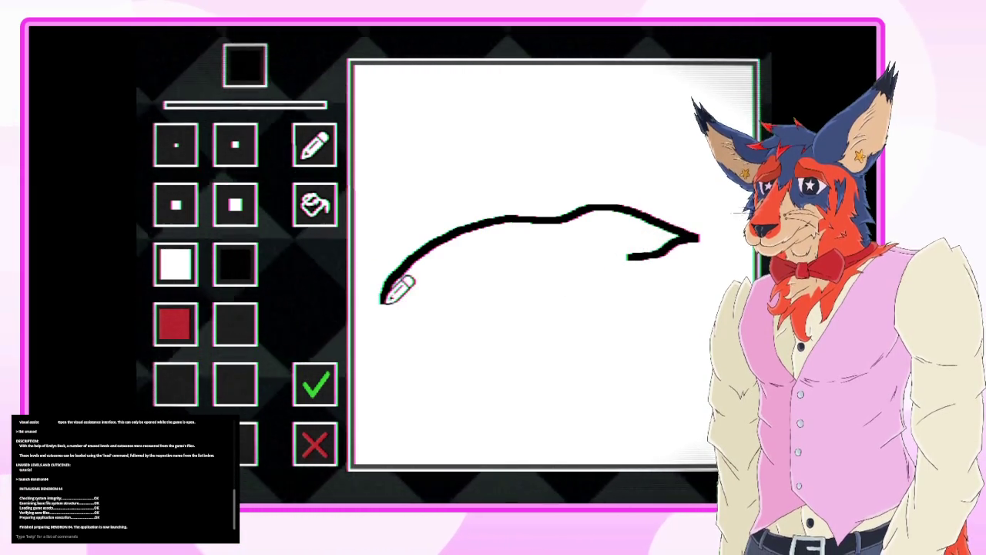
pyautogui.moveTo(380, 314); pyautogui.dragTo(380, 333)
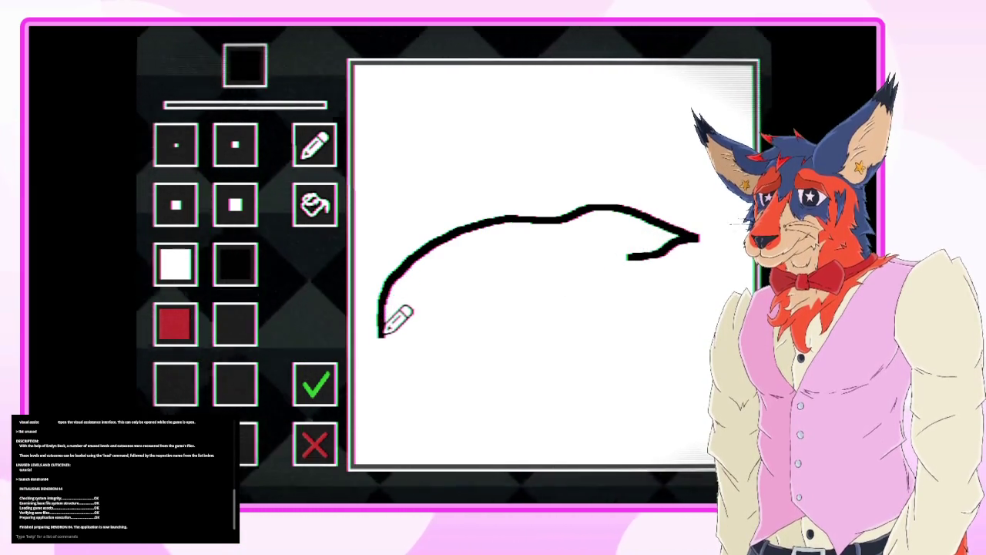
pyautogui.moveTo(457, 365); pyautogui.dragTo(502, 368)
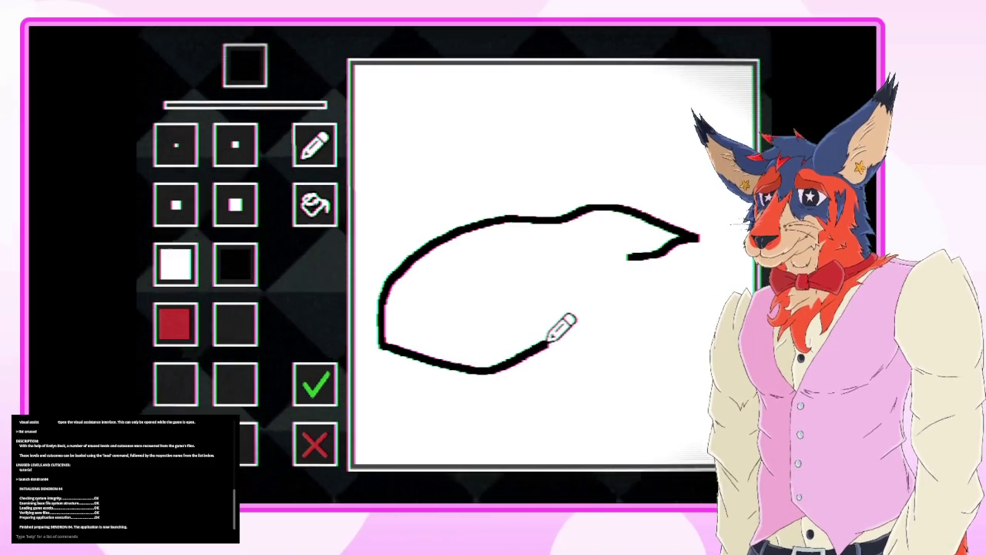
pyautogui.moveTo(563, 331); pyautogui.dragTo(585, 315)
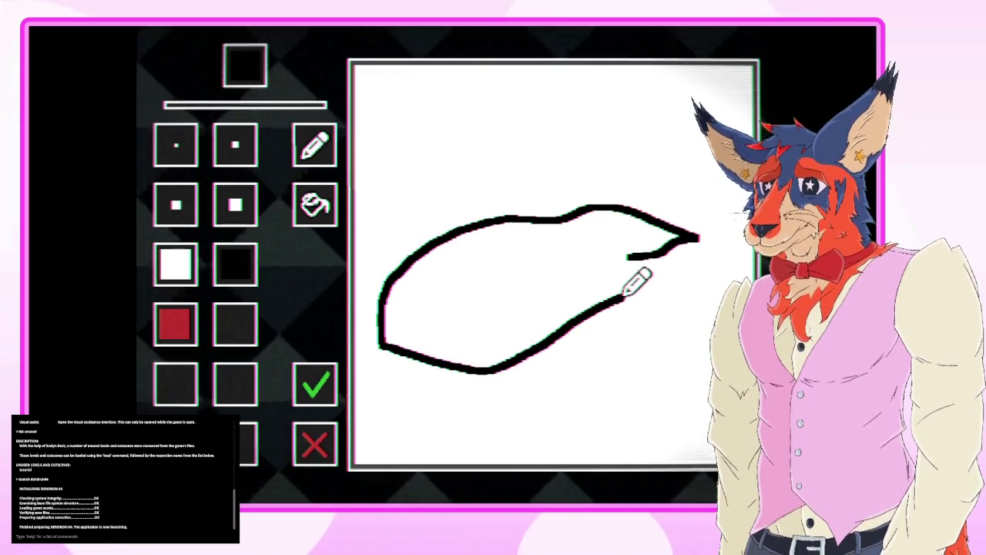
pyautogui.moveTo(660, 263); pyautogui.dragTo(684, 251)
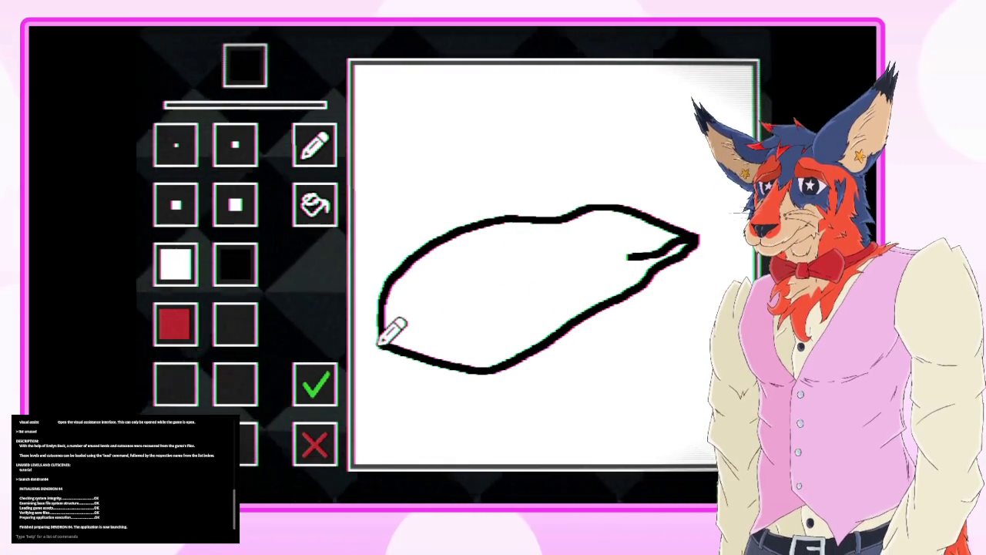
pyautogui.moveTo(381, 343); pyautogui.dragTo(376, 350)
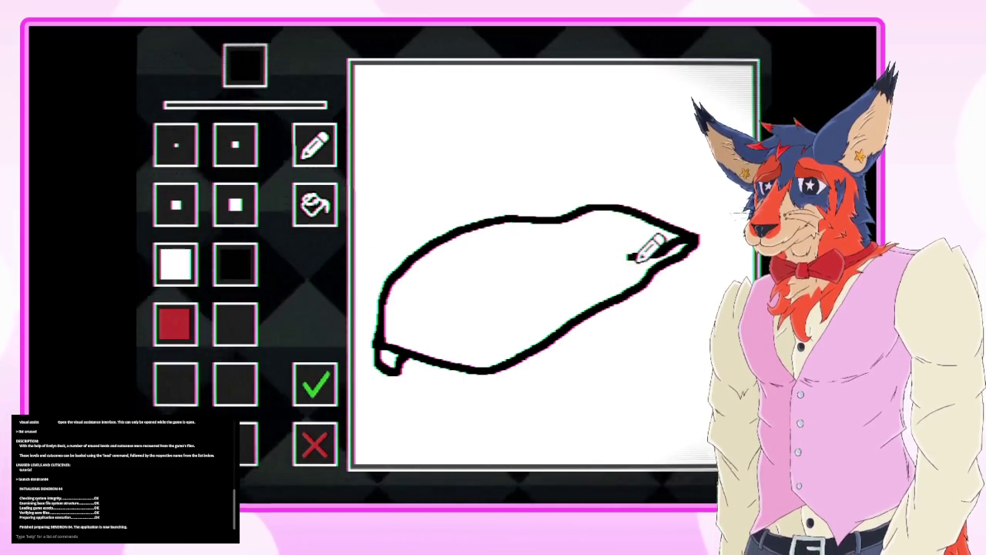
# - Add five short black detail marks inside the outline, including a small X at lower left
pyautogui.moveTo(631, 259); pyautogui.dragTo(620, 255)
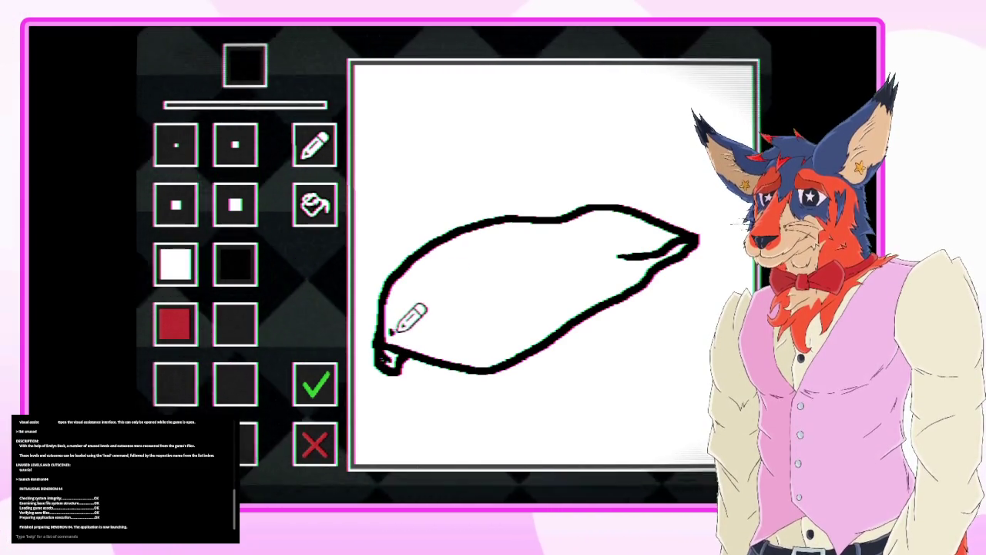
pyautogui.moveTo(392, 330); pyautogui.dragTo(402, 337)
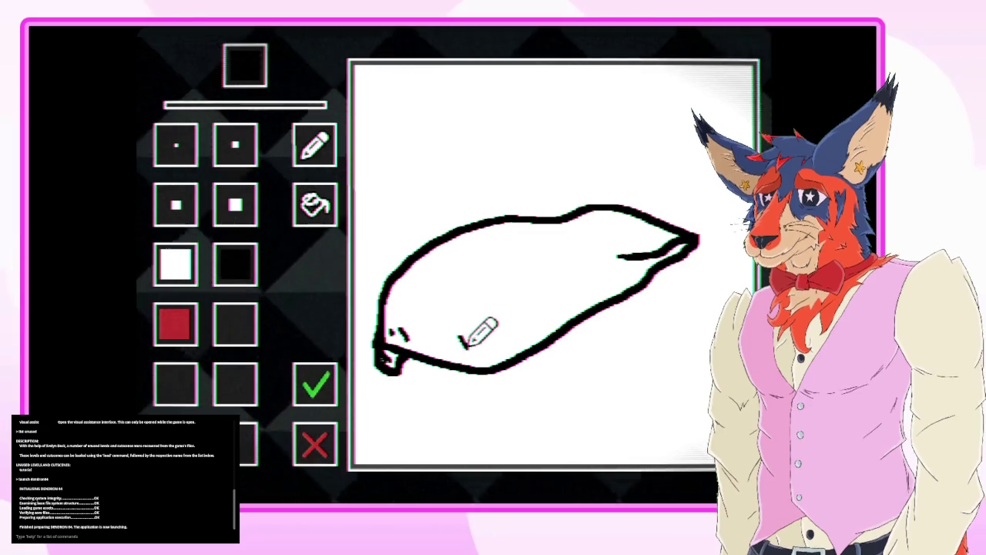
pyautogui.moveTo(463, 356); pyautogui.dragTo(478, 341)
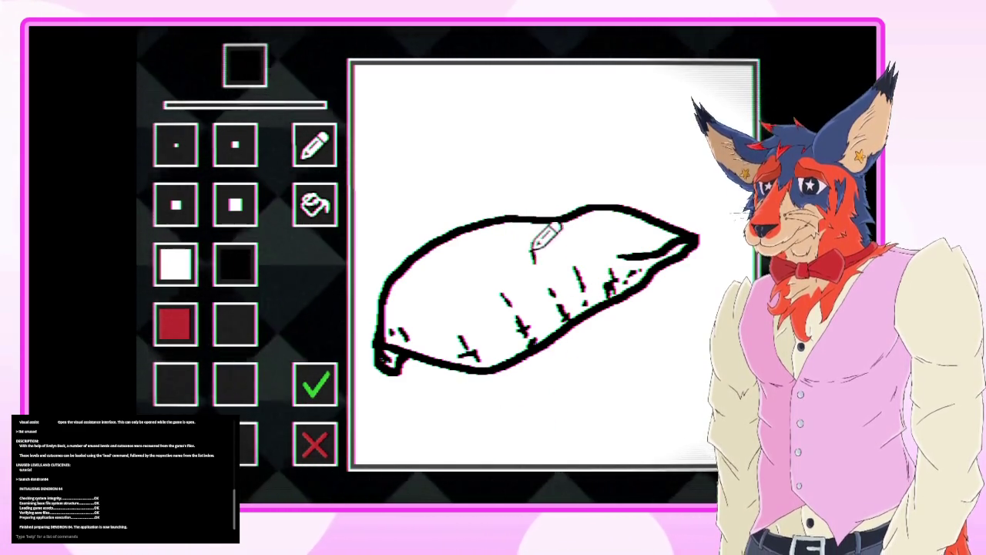
pyautogui.moveTo(533, 246); pyautogui.dragTo(530, 262)
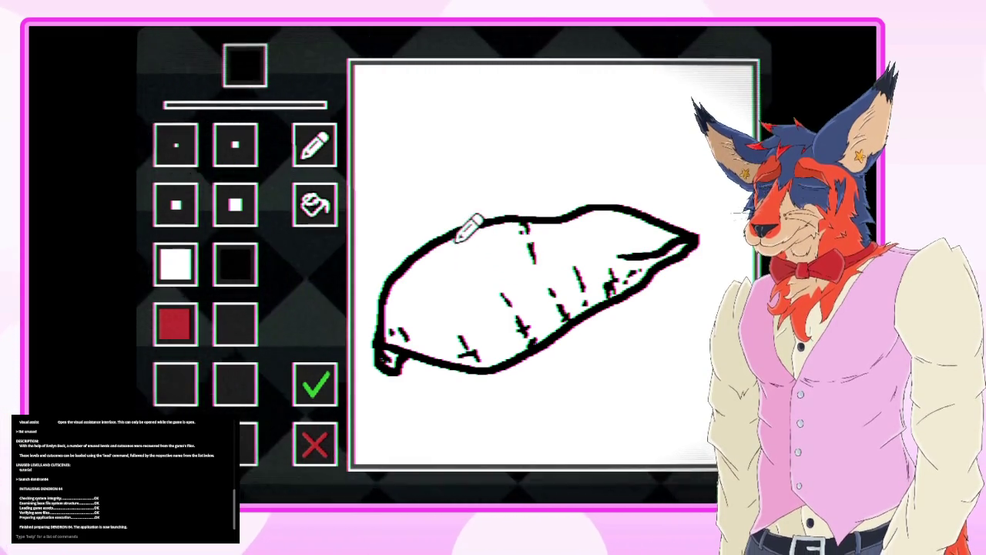
pyautogui.moveTo(465, 245); pyautogui.dragTo(476, 260)
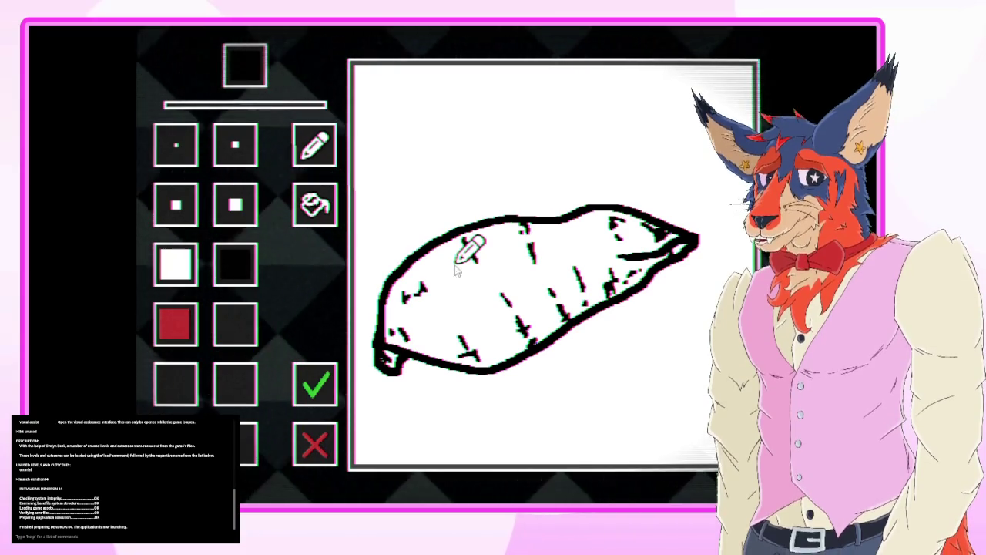
# - Accept the finished outline sketch with the green check, then walk the deer along the lantern-lit rope bridge
pyautogui.click(316, 385)
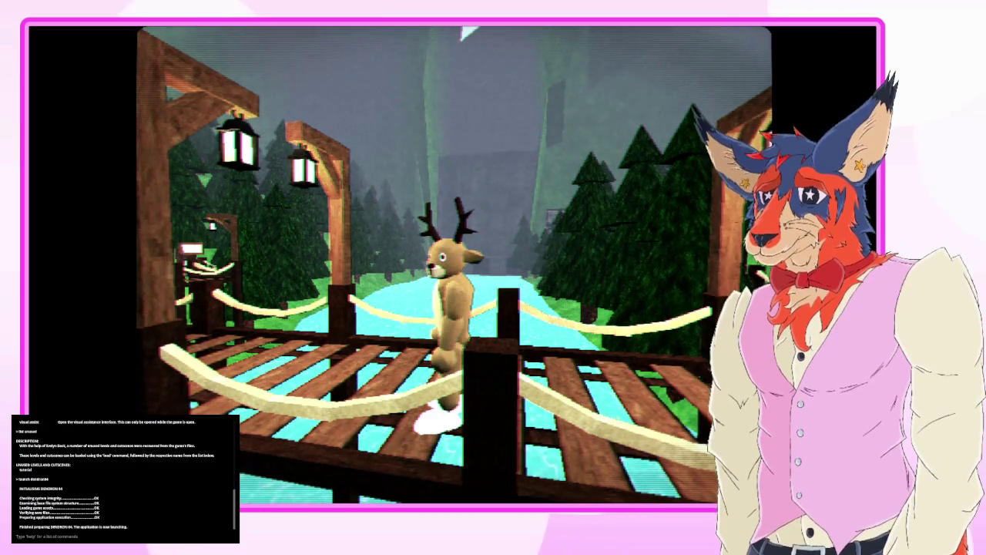
pyautogui.press('w')
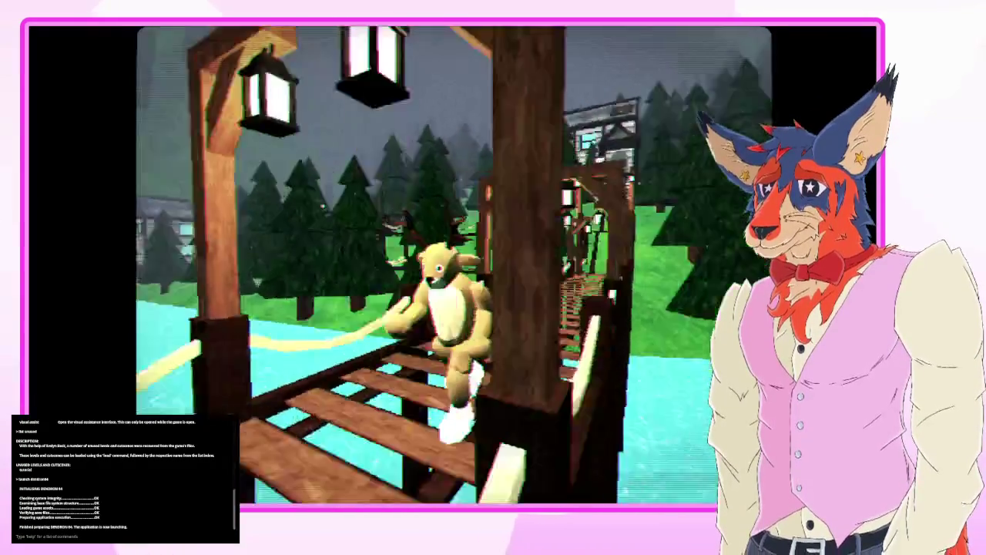
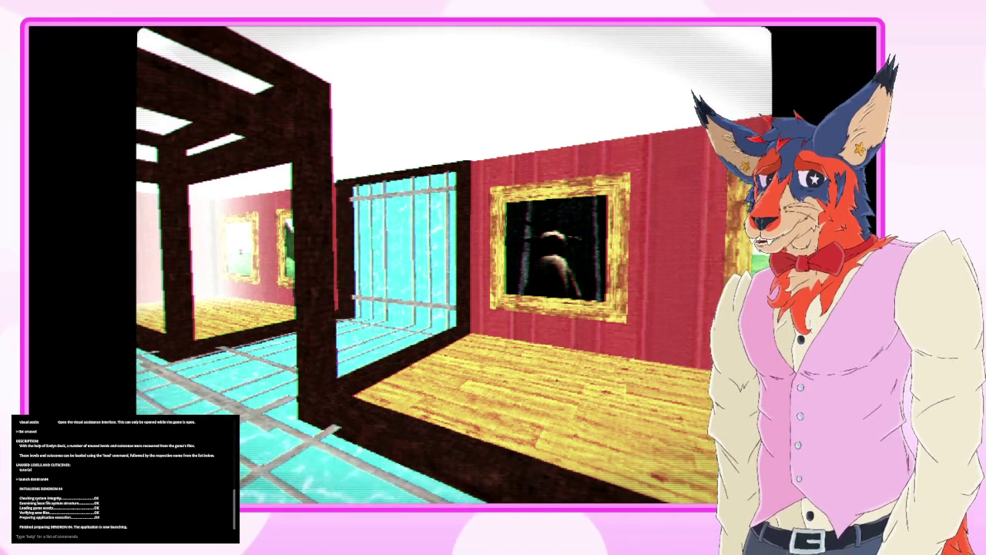
# - Walk the deer through the arched door and over the cabin roofs, then drop through the rooftop trapdoor
pyautogui.press('w')
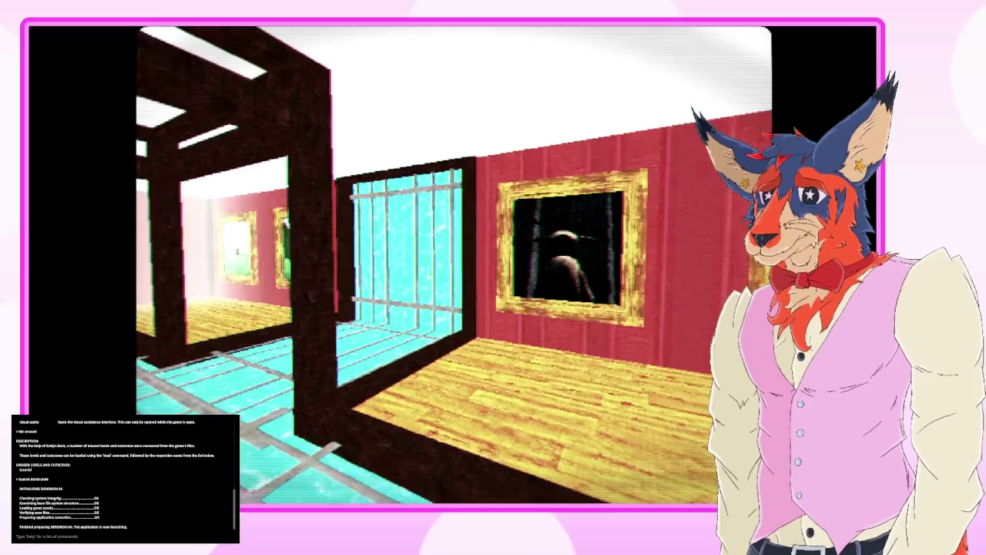
pyautogui.press('w')
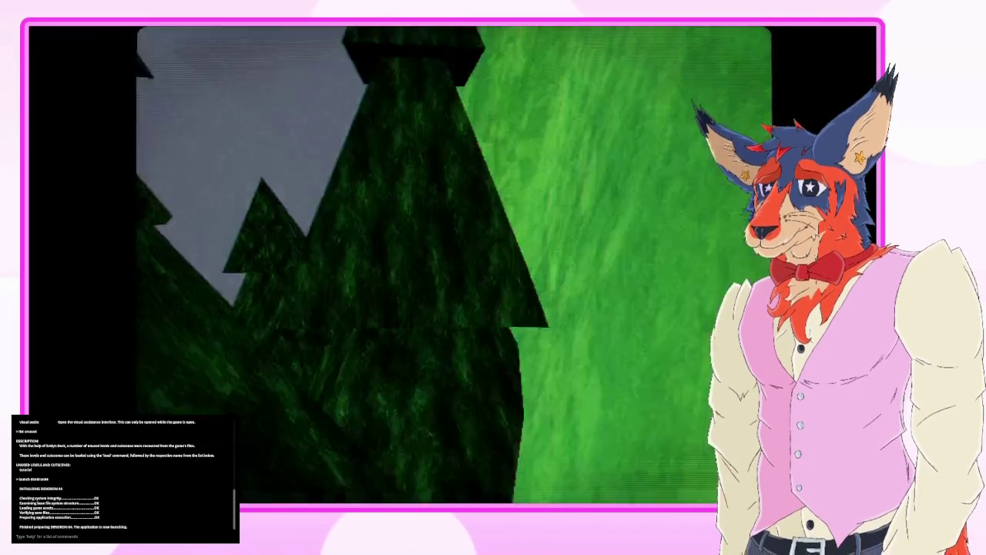
pyautogui.press('w')
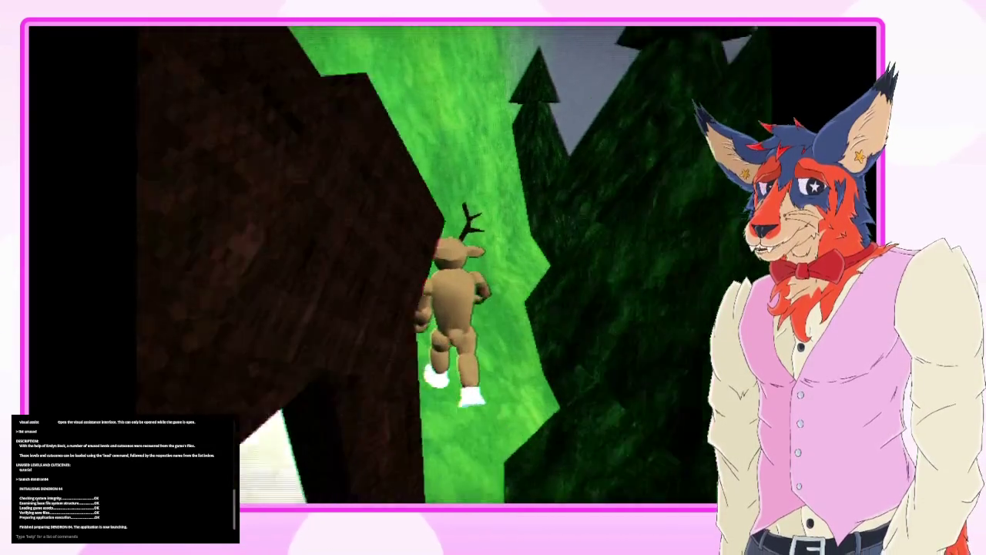
pyautogui.press('w')
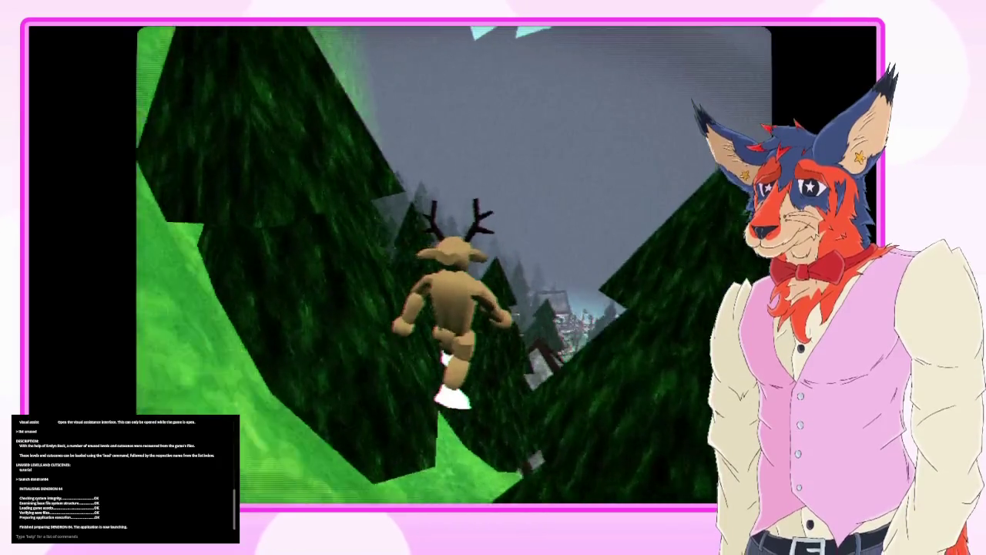
pyautogui.press('w')
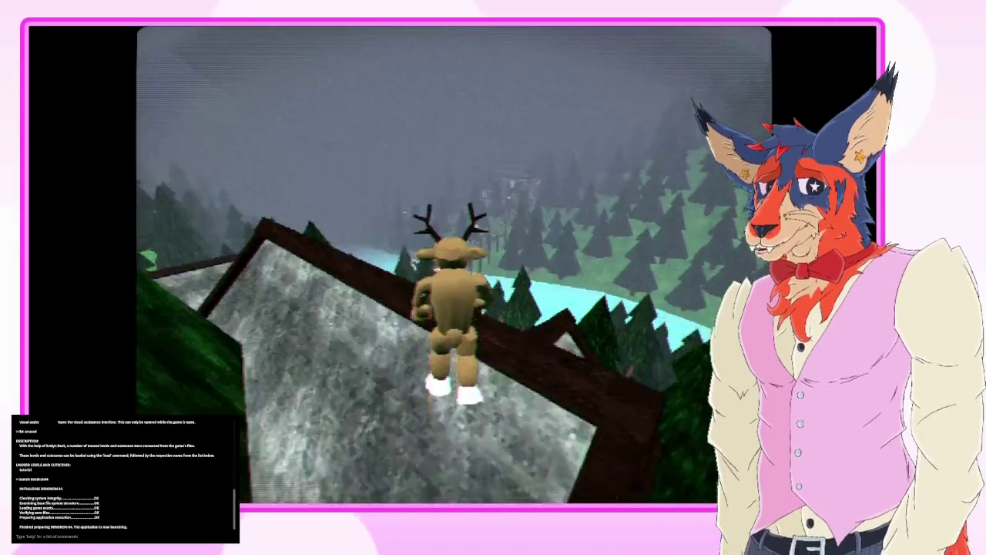
pyautogui.press('w')
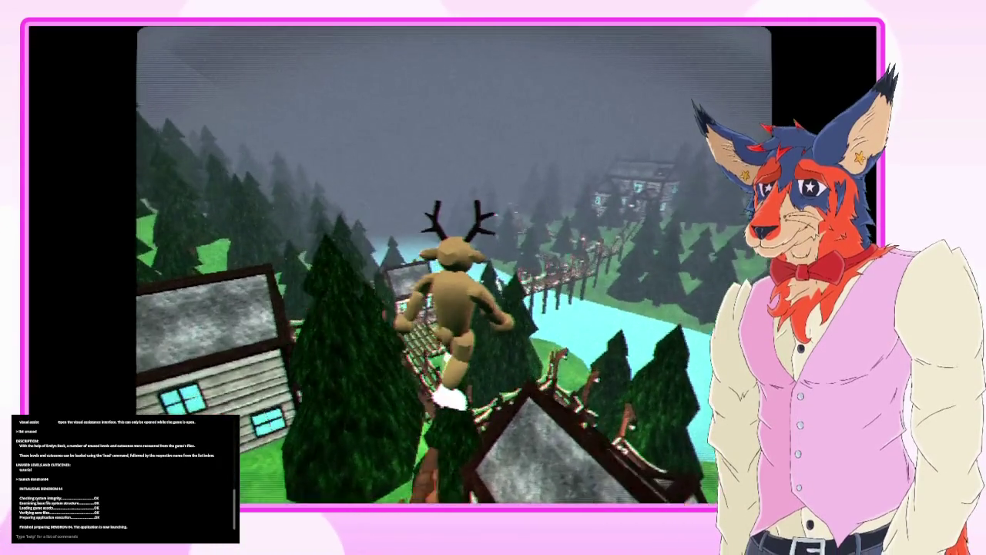
pyautogui.press('w')
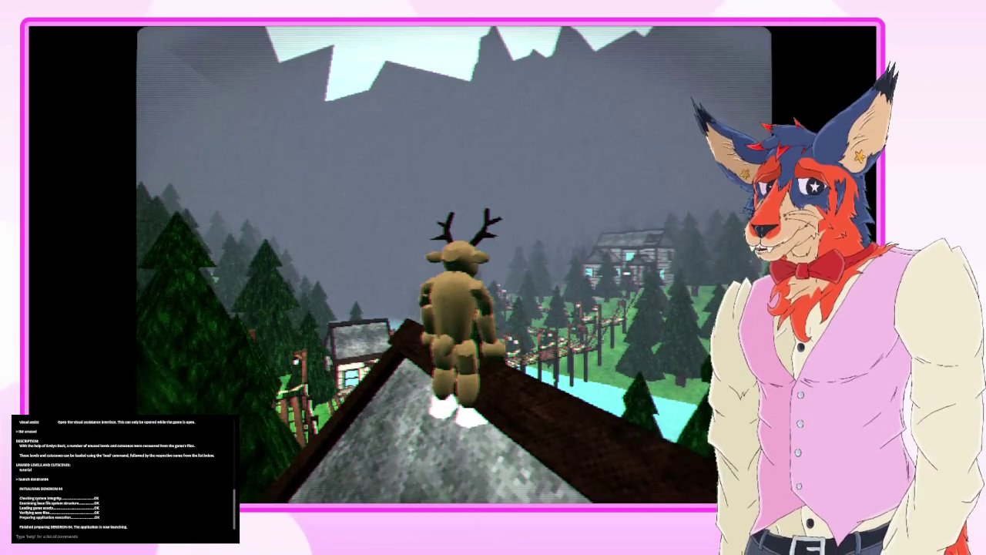
pyautogui.press('w')
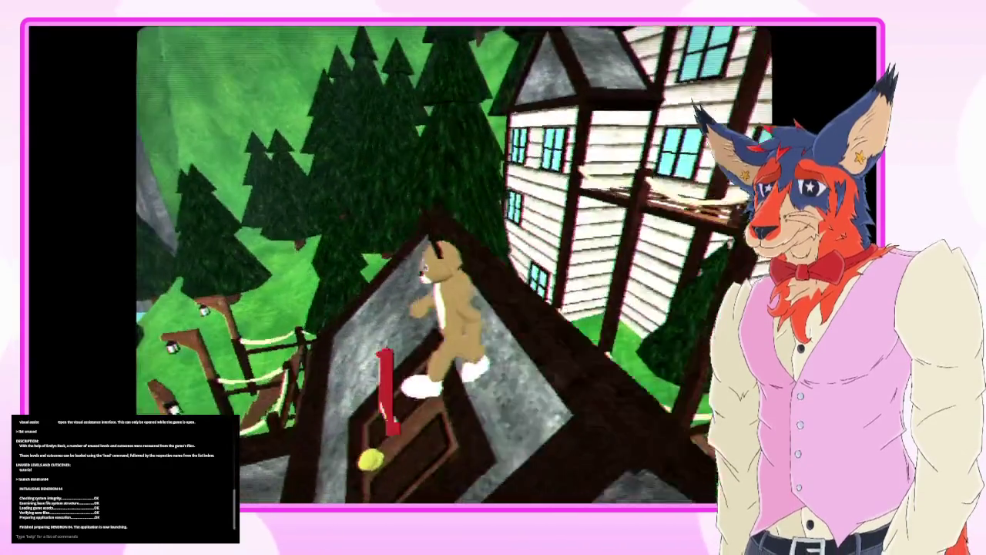
pyautogui.press('w')
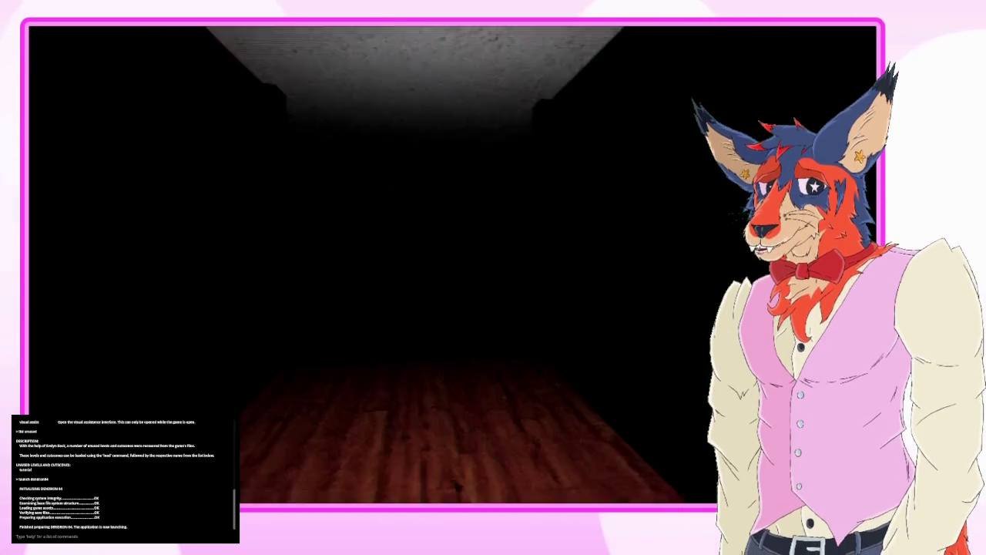
# - Pause the game with Escape to bring up the Paused menu
pyautogui.press('Escape')
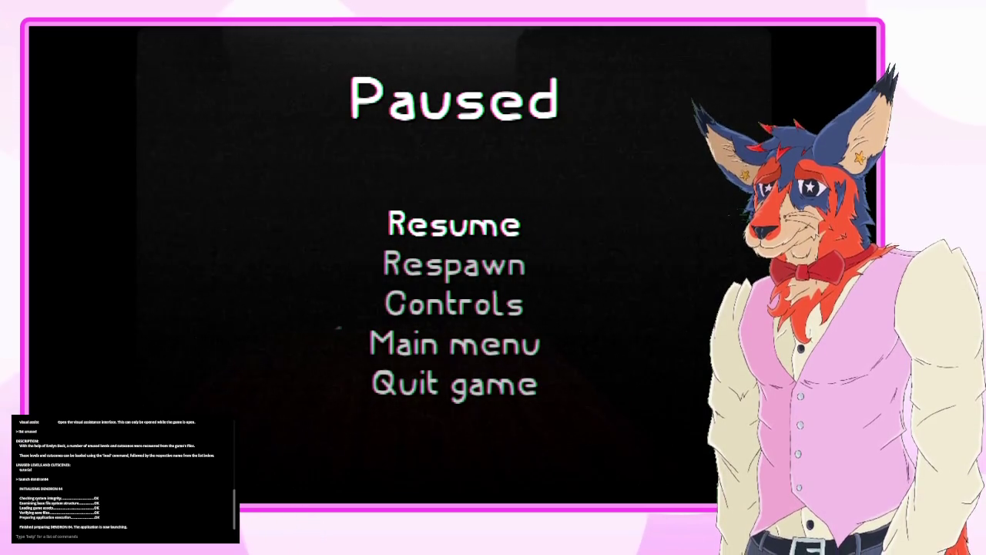
# - Resume play, then pause again and confirm Respawn from the Paused menu
pyautogui.press('Escape')
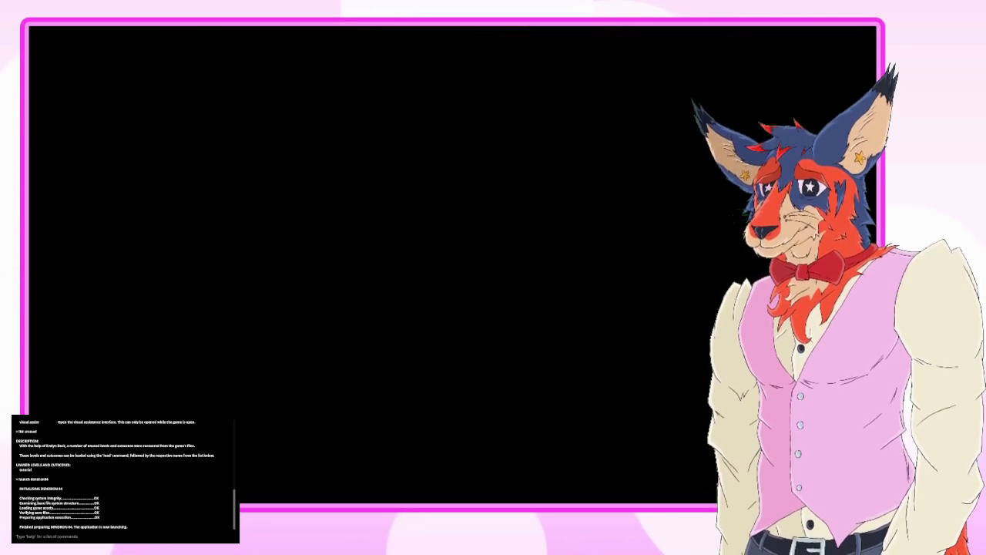
pyautogui.press('Escape')
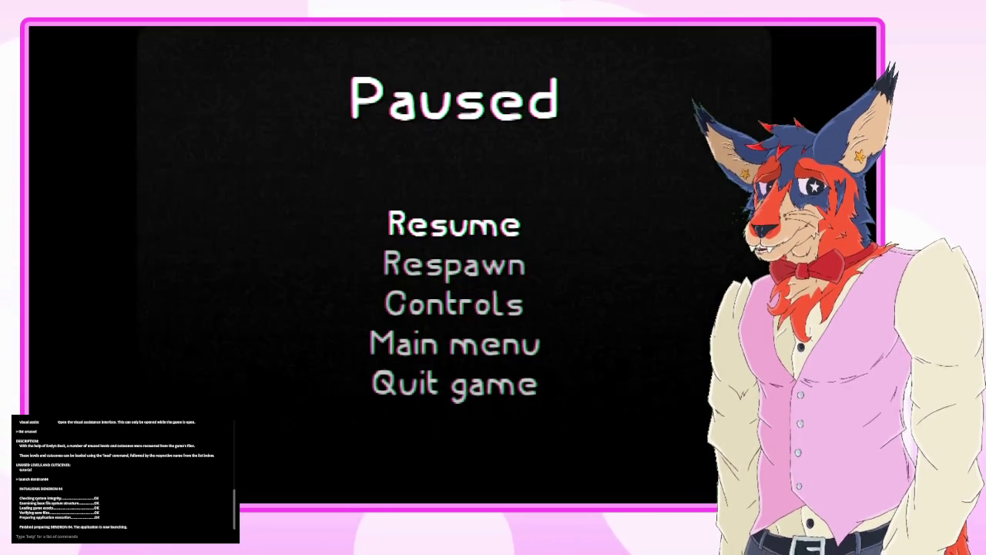
pyautogui.press('Down')
pyautogui.press('Return')
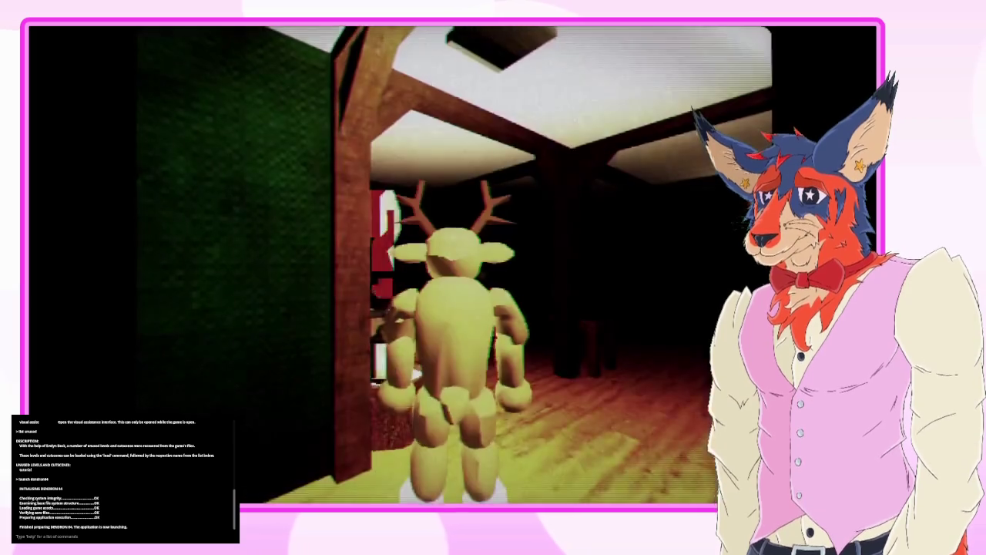
# - Walk the deer across the wooden room to the door
pyautogui.press('w')
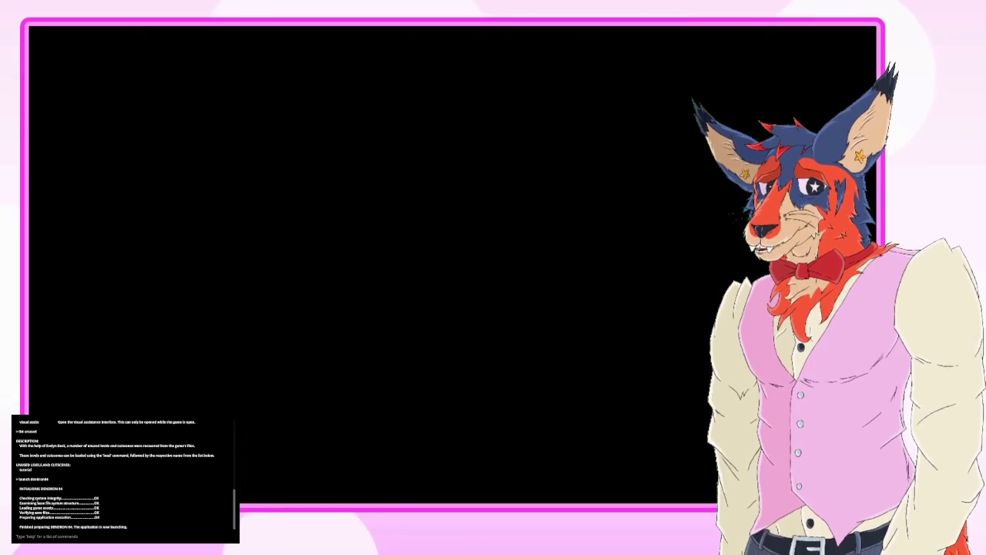
# - Get past the Dendron title screen and load File 1 from the save-file menu
pyautogui.press('Return')
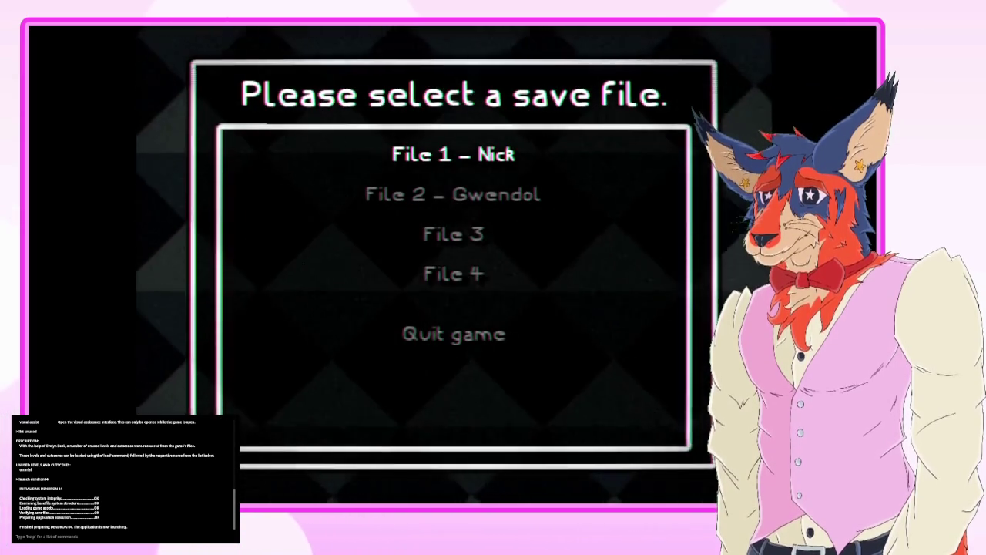
pyautogui.press('Return')
pyautogui.press('Up')
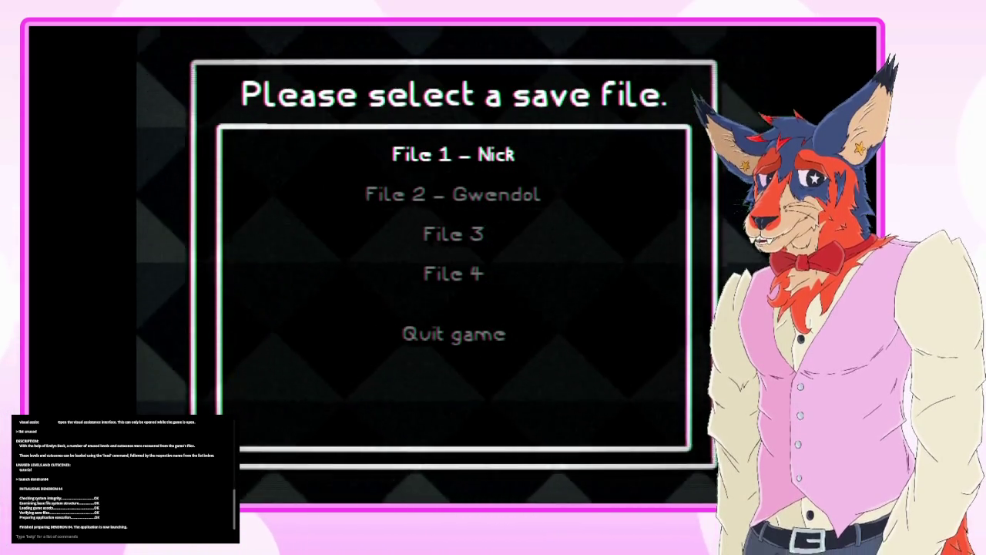
pyautogui.press('Down')
pyautogui.press('Return')
pyautogui.press('Return')
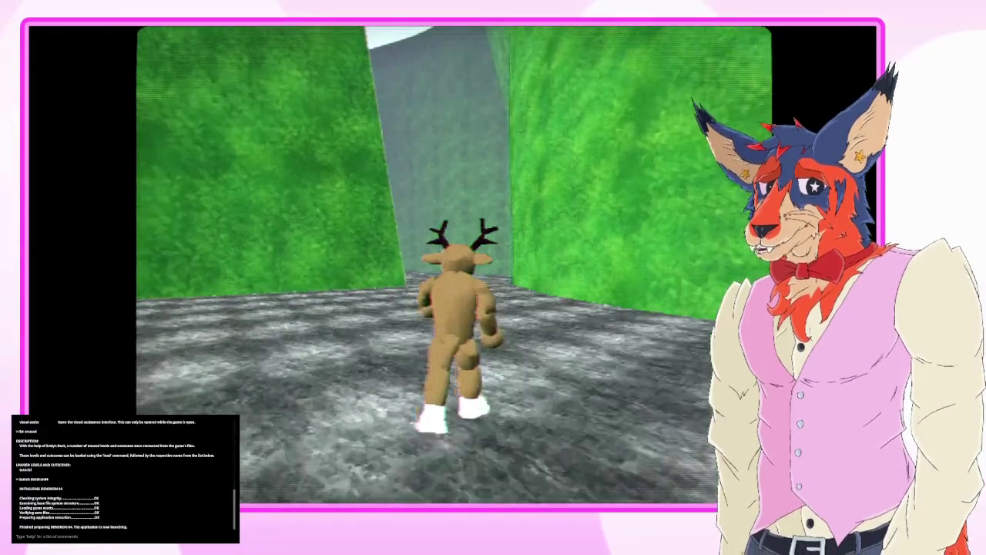
# - Run the deer down the grassy corridor, then highlight the second save file
pyautogui.press('Up')
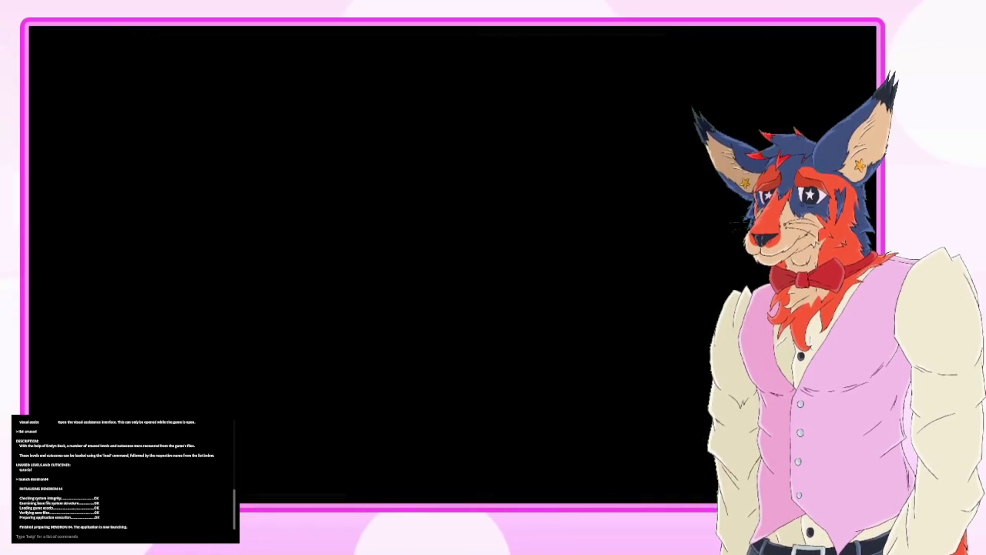
pyautogui.press('Down')
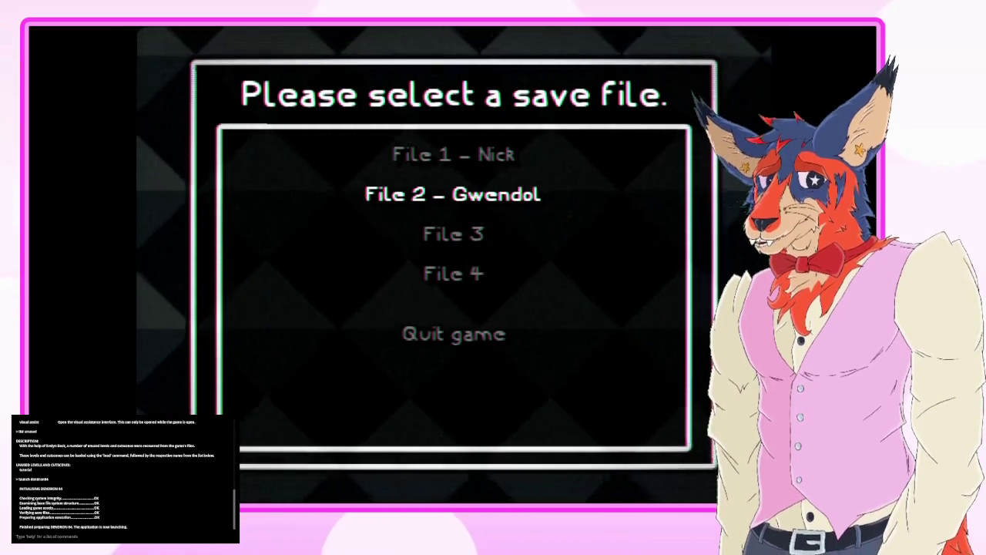
pyautogui.press('Return')
pyautogui.press('Return')
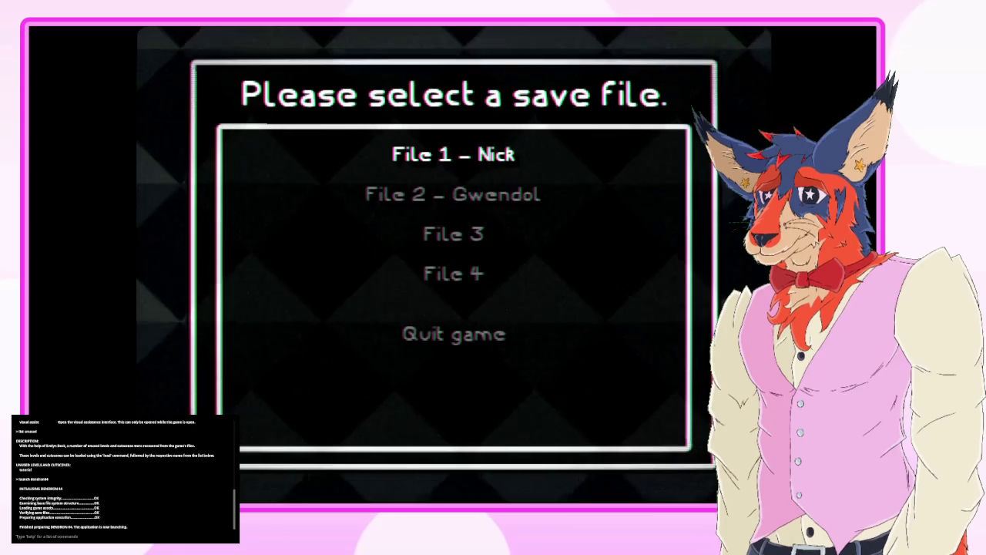
# - Highlight File 2 and load it, arriving in the forest beside the gramophone
pyautogui.press('Down')
pyautogui.press('Return')
pyautogui.press('Return')
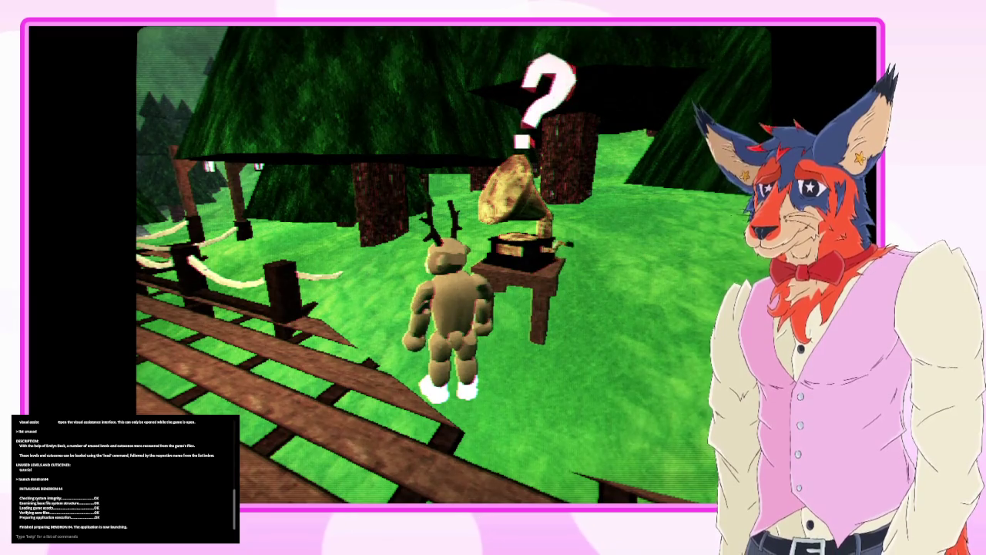
pyautogui.press('w')
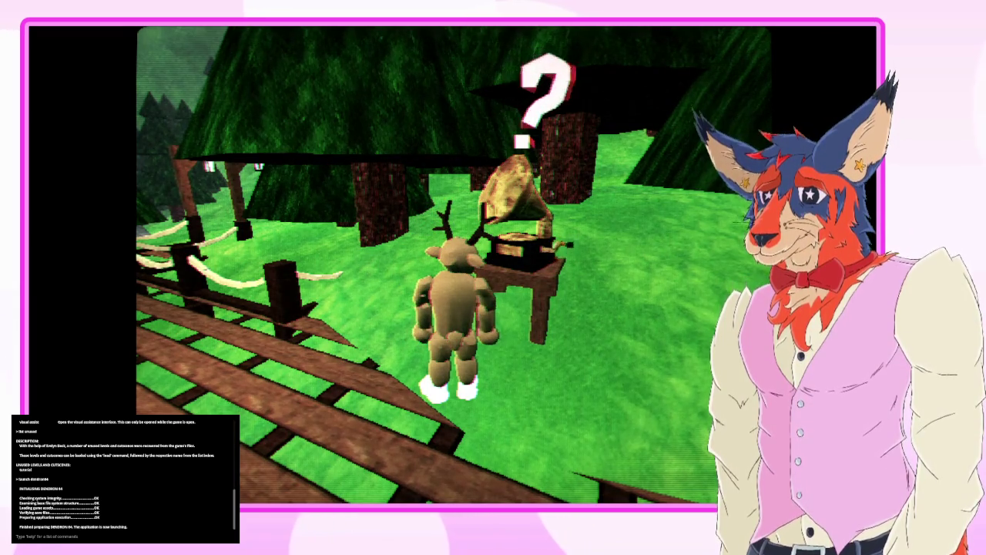
pyautogui.press('w')
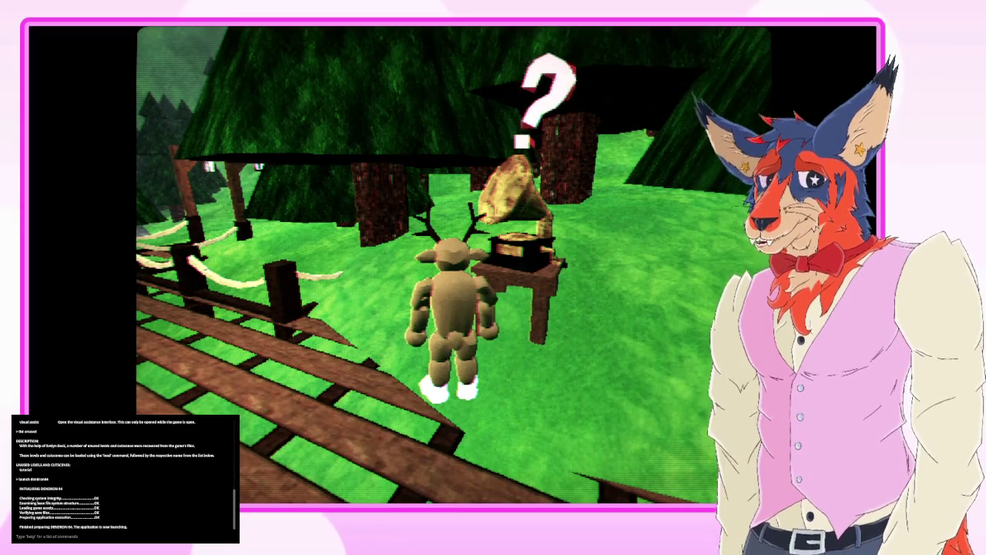
pyautogui.press('Down')
pyautogui.press('Left')
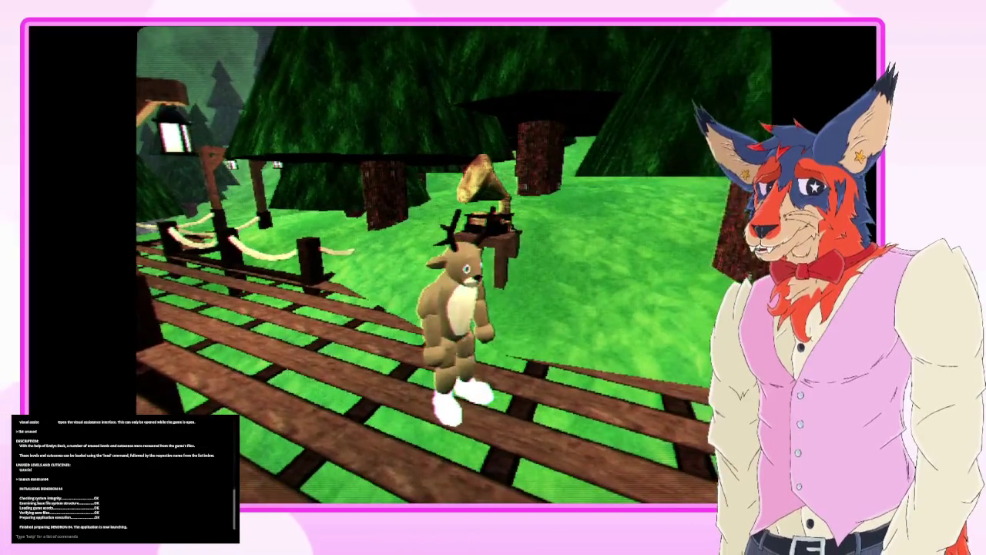
# - Quit the level to the main menu from the pause screen, then highlight File 2
pyautogui.press('Escape')
pyautogui.press('Down')
pyautogui.press('Down')
pyautogui.press('Down')
pyautogui.press('Down')
pyautogui.press('Up')
pyautogui.press('Return')
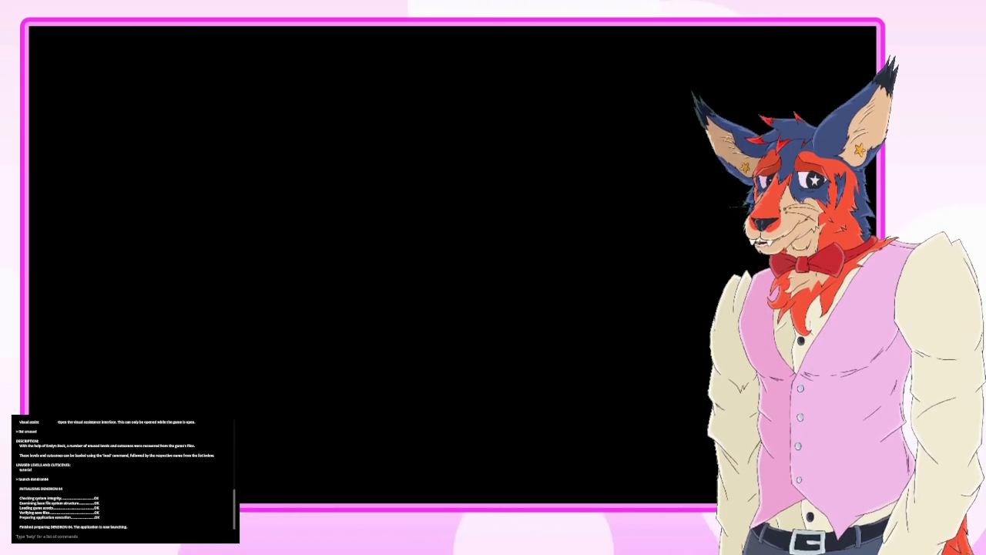
pyautogui.press('Down')
# - Load File 2, then read and dismiss the Guide signpost message
pyautogui.press('Return')
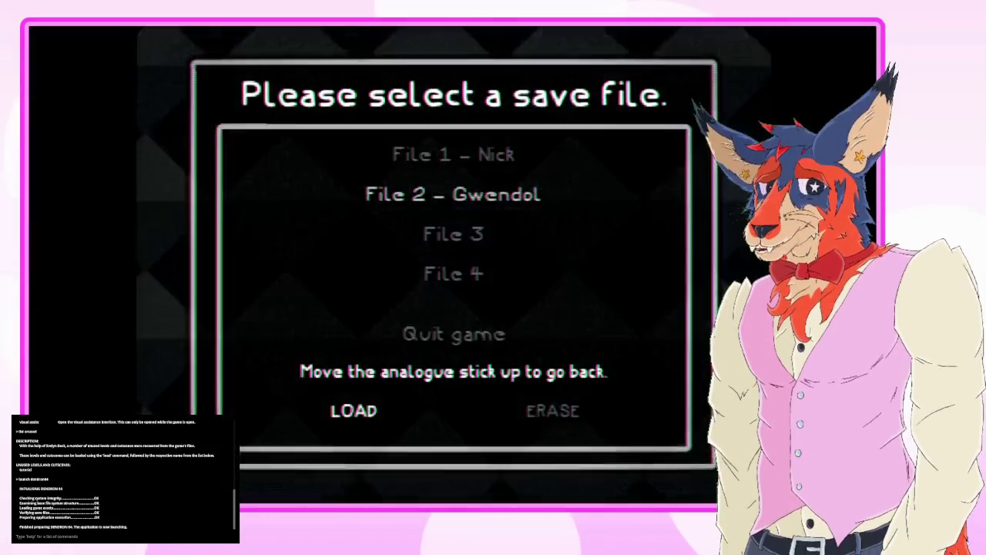
pyautogui.press('Return')
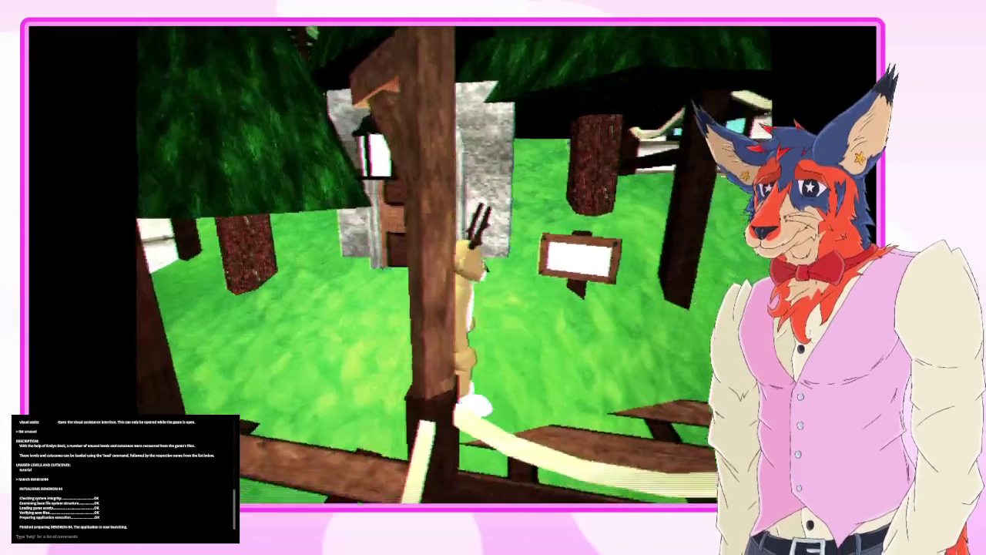
pyautogui.press('Return')
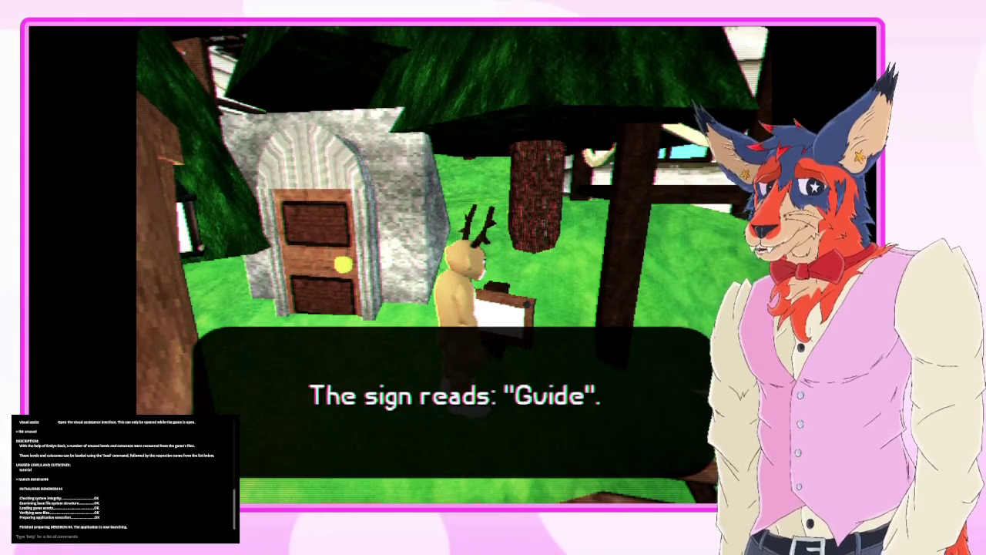
pyautogui.press('Return')
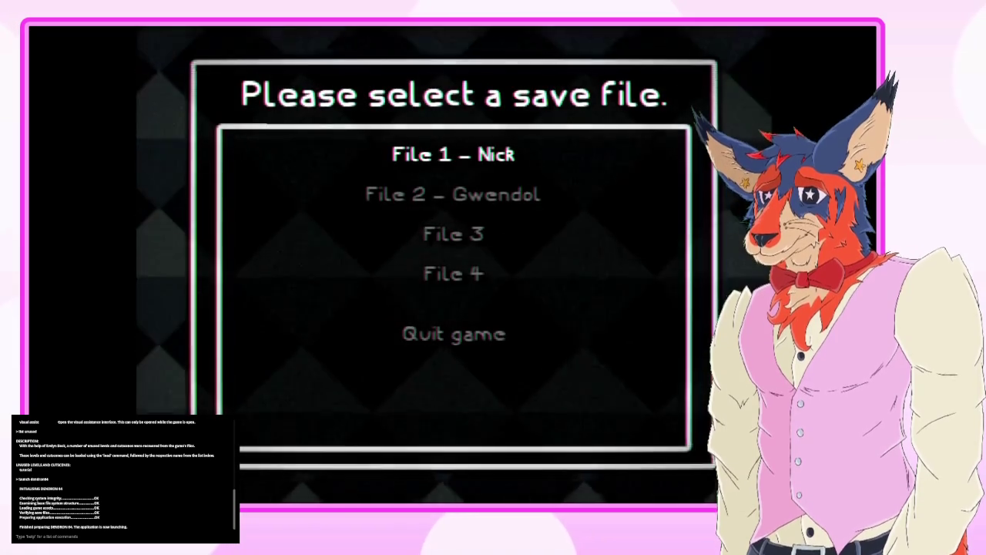
# - Load File 2 and walk the deer toward the door onto the bridge
pyautogui.press('Down')
pyautogui.press('Return')
pyautogui.press('Return')
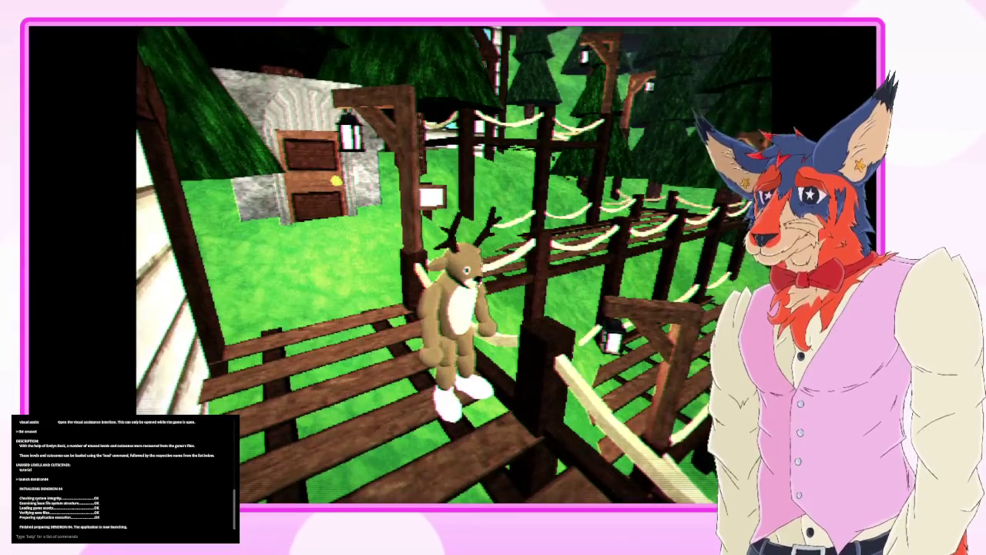
pyautogui.press('w')
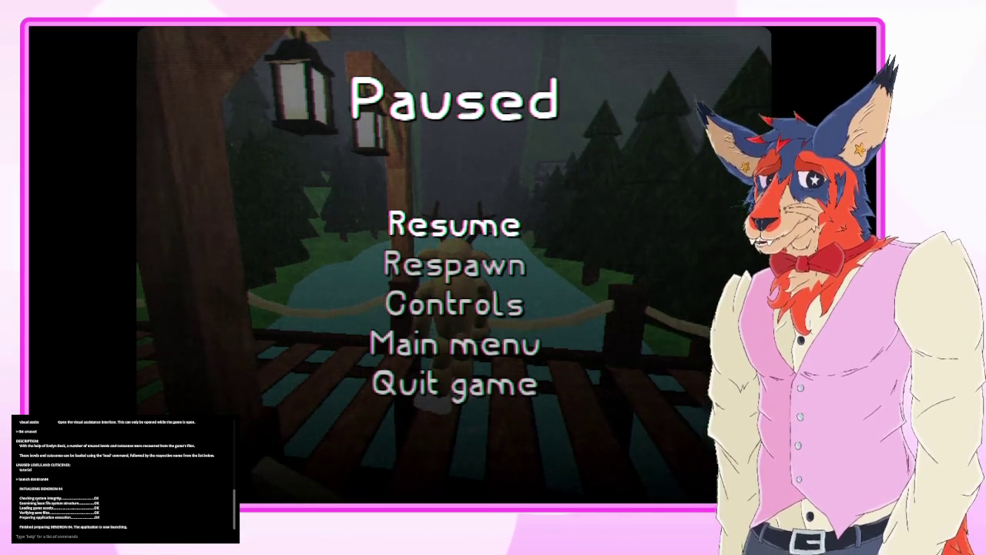
# - Pause the game and close its window to return to the Godot editor
pyautogui.press('Escape')
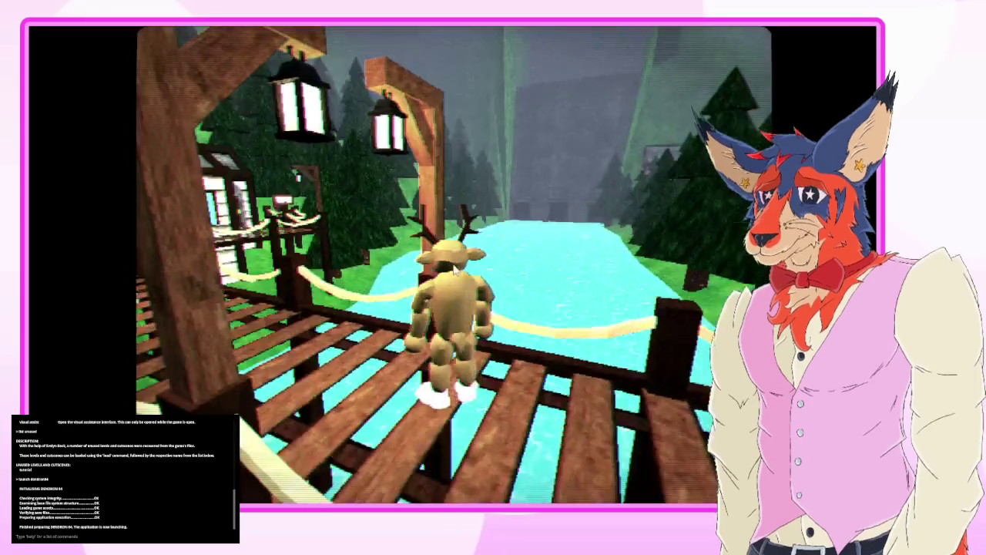
pyautogui.press('Escape')
pyautogui.click(861, 32)
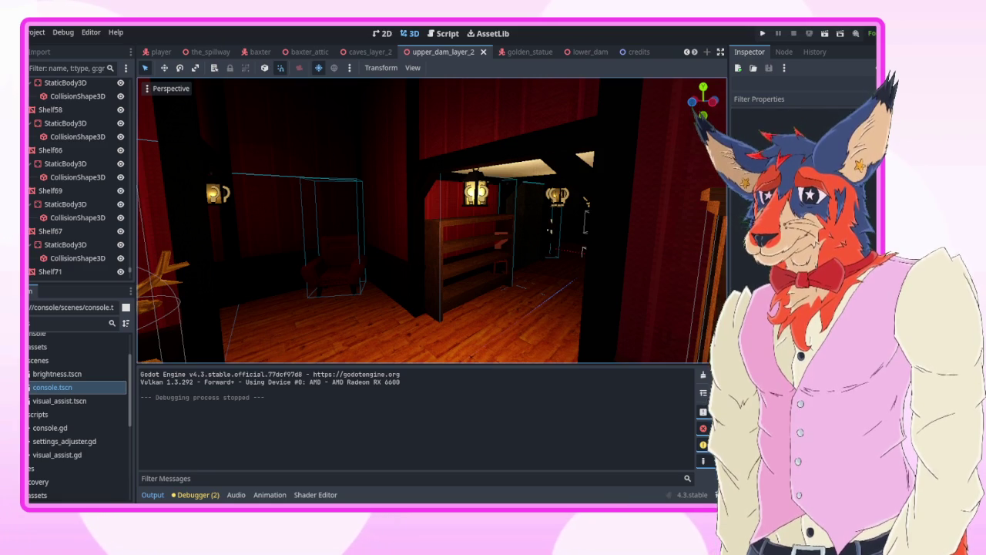
# - Fly through the doorway and along the wooden corridor to face the red wall and stairs
pyautogui.press('w')
pyautogui.press('w')
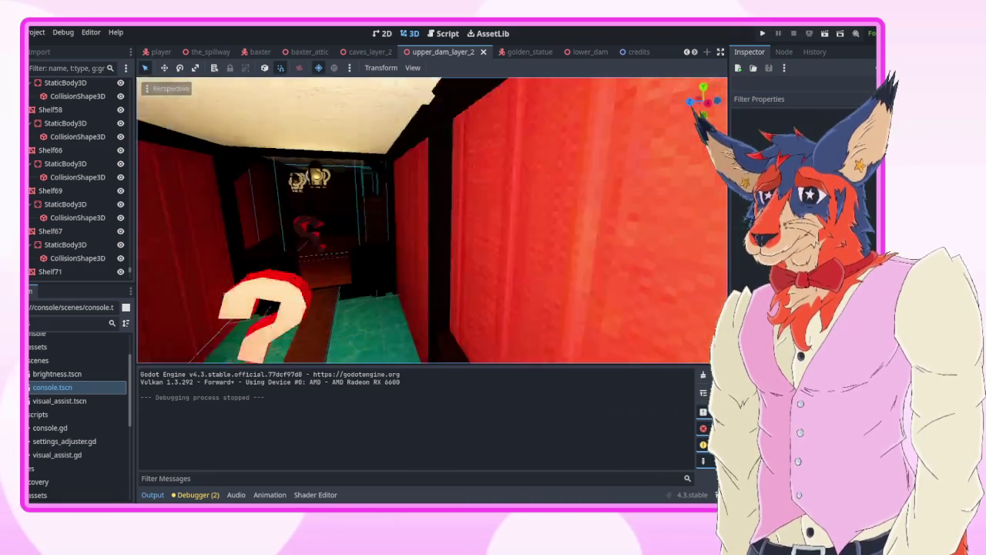
pyautogui.press('w')
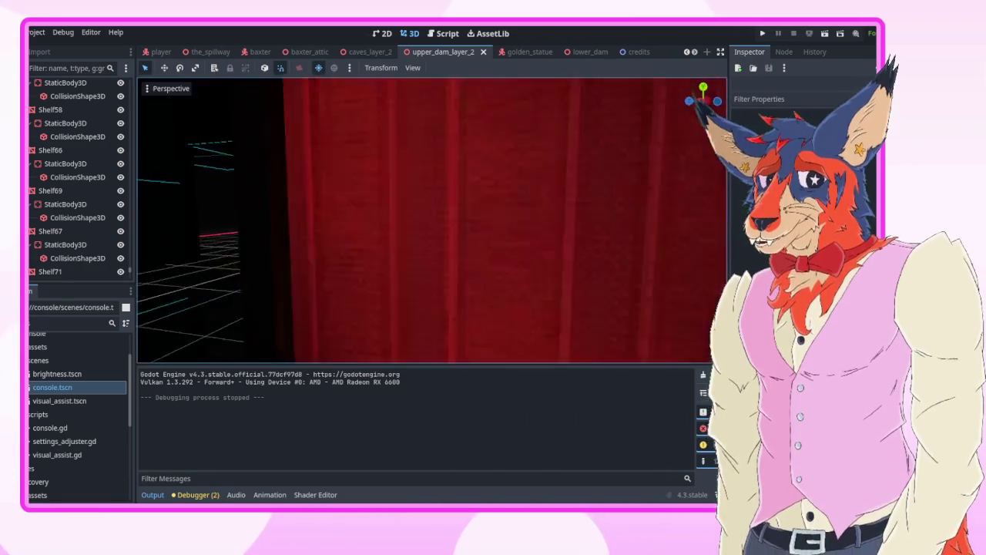
pyautogui.press('w')
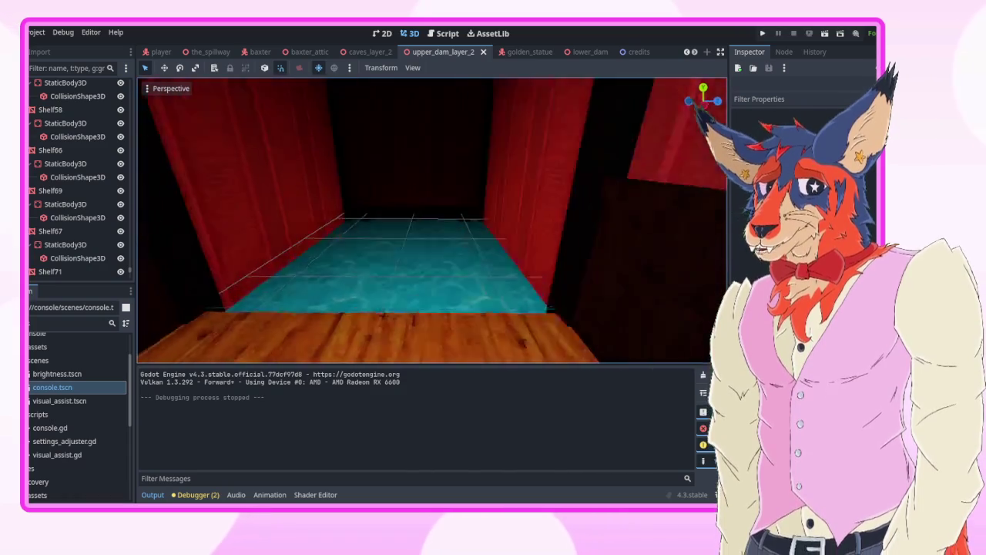
pyautogui.press('w')
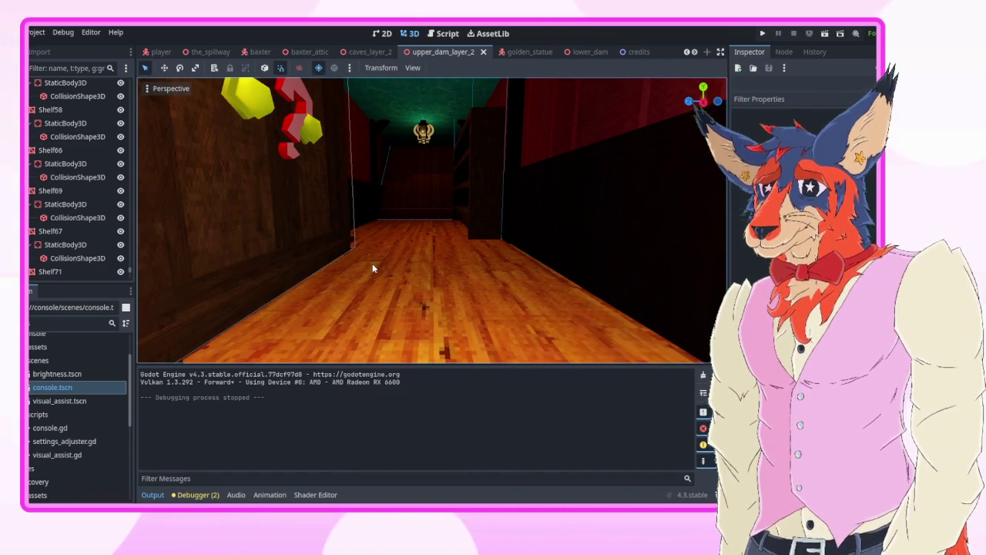
pyautogui.moveTo(372, 268)
pyautogui.mouseDown()
pyautogui.moveTo(501, 239)
pyautogui.moveTo(431, 254)
pyautogui.moveTo(494, 243)
pyautogui.moveTo(470, 245)
pyautogui.moveTo(482, 266)
pyautogui.mouseUp()
# - Duplicate the red armchair Armchair2 into Armchair5
pyautogui.click(482, 265)
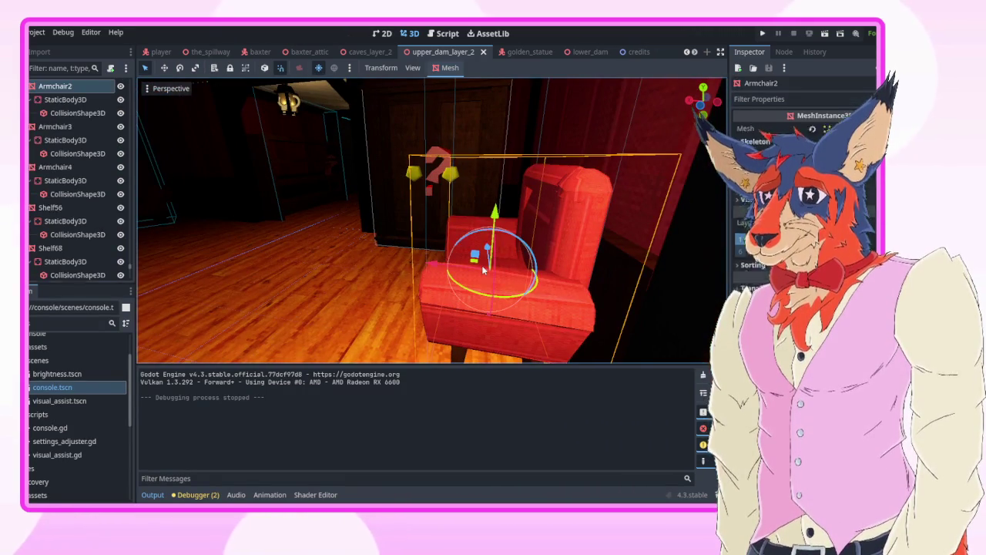
pyautogui.hotkey('ctrl', 'd')
pyautogui.moveTo(226, 177); pyautogui.dragTo(308, 201)
# - Lower Armchair5 by 2, then shift it about -4 along X and -1 along Z
pyautogui.moveTo(433, 132); pyautogui.dragTo(440, 243)
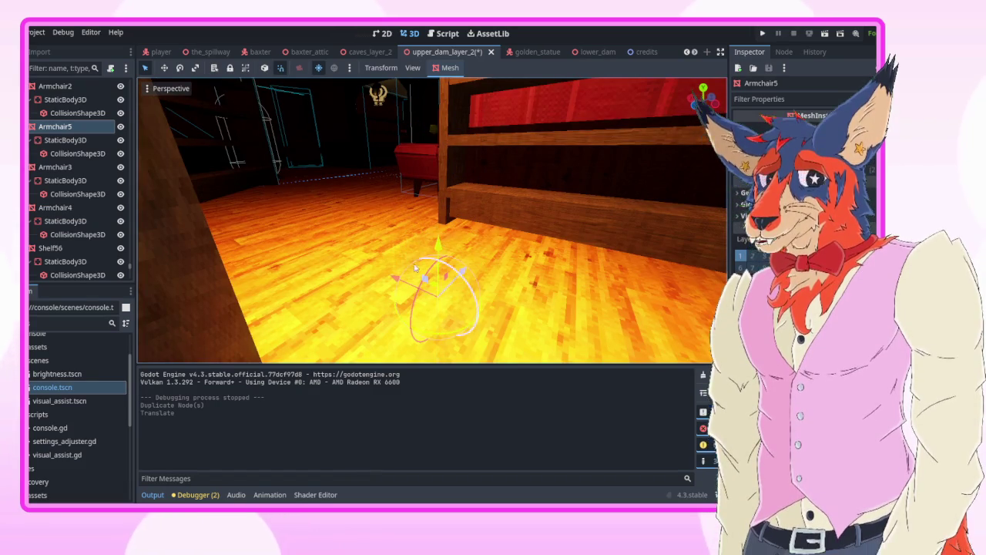
pyautogui.moveTo(393, 279); pyautogui.dragTo(587, 326)
pyautogui.press('f')
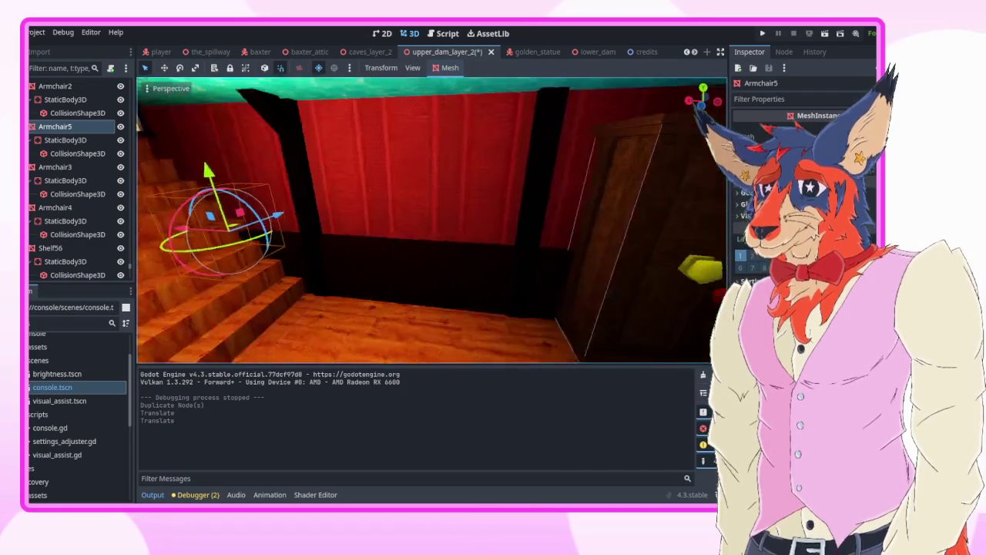
pyautogui.moveTo(210, 193)
pyautogui.mouseDown()
pyautogui.moveTo(427, 211)
pyautogui.moveTo(400, 242)
pyautogui.mouseUp()
pyautogui.press('f')
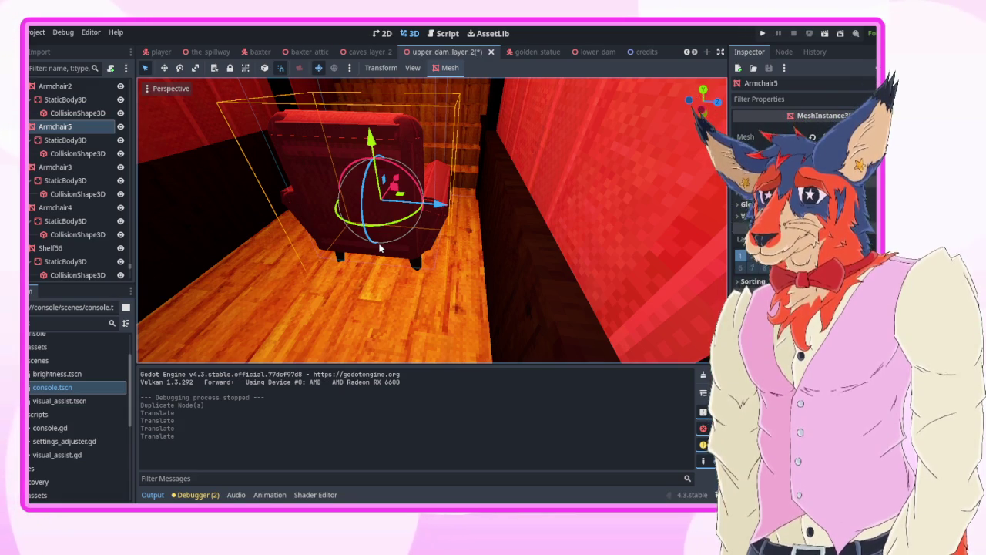
# - Shift Armchair5 slightly while orbiting to see the whole chair
pyautogui.moveTo(389, 224)
pyautogui.mouseDown()
pyautogui.moveTo(381, 202)
pyautogui.moveTo(425, 247)
pyautogui.mouseUp()
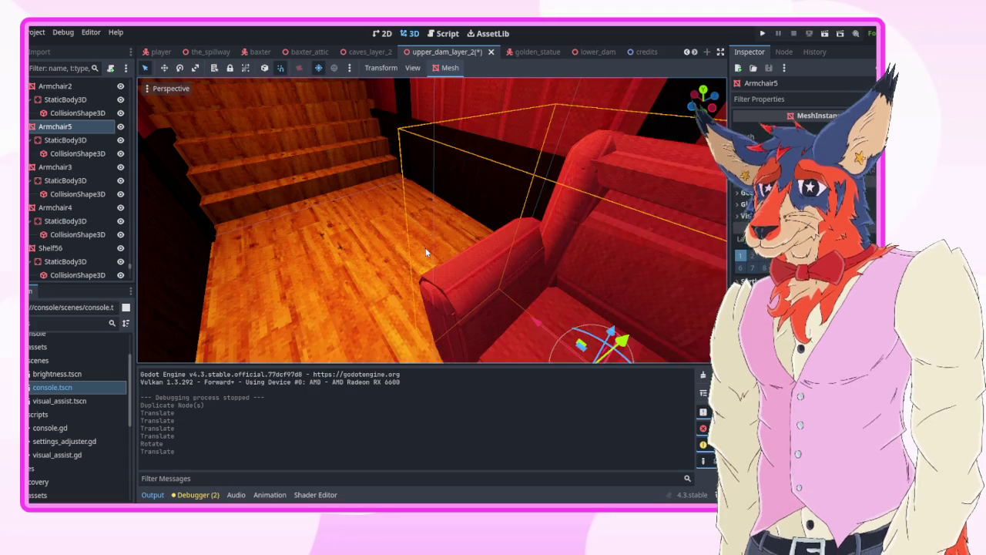
pyautogui.moveTo(497, 294)
pyautogui.mouseDown()
pyautogui.moveTo(462, 309)
pyautogui.moveTo(298, 320)
pyautogui.moveTo(332, 281)
pyautogui.mouseUp()
pyautogui.moveTo(432, 220)
pyautogui.mouseDown()
pyautogui.moveTo(416, 231)
pyautogui.moveTo(463, 200)
pyautogui.mouseUp()
pyautogui.moveTo(454, 312)
pyautogui.mouseDown()
pyautogui.moveTo(431, 316)
pyautogui.moveTo(424, 308)
pyautogui.moveTo(454, 312)
pyautogui.moveTo(382, 278)
pyautogui.moveTo(401, 262)
pyautogui.moveTo(390, 199)
pyautogui.moveTo(382, 204)
pyautogui.moveTo(431, 200)
pyautogui.moveTo(400, 229)
pyautogui.mouseUp()
# - Fine-tune Armchair5 with a small X-axis move, then deselect it
pyautogui.press('g')
pyautogui.press('x')
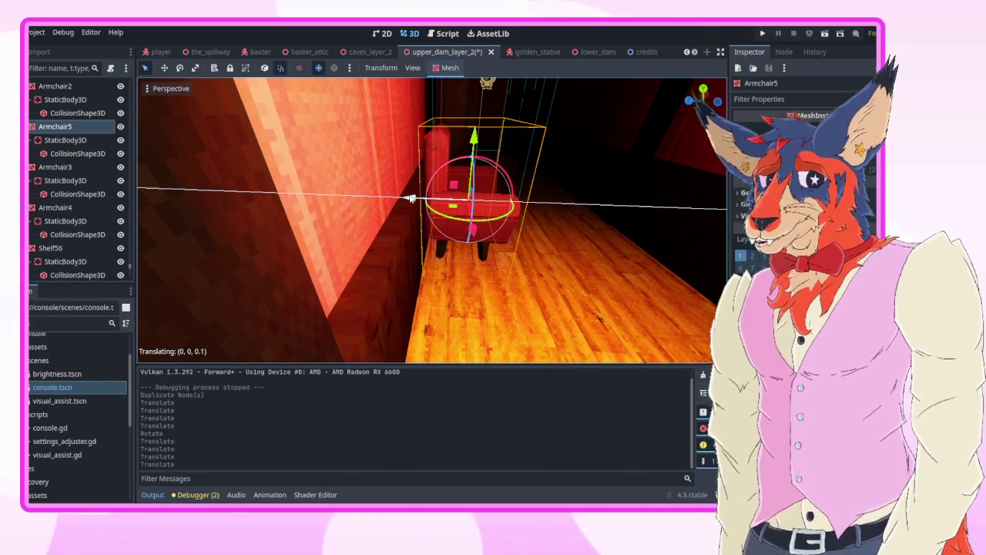
pyautogui.press('Return')
pyautogui.scroll(3, 431, 220)
pyautogui.scroll(2, 416, 200)
pyautogui.moveTo(424, 198); pyautogui.dragTo(443, 195)
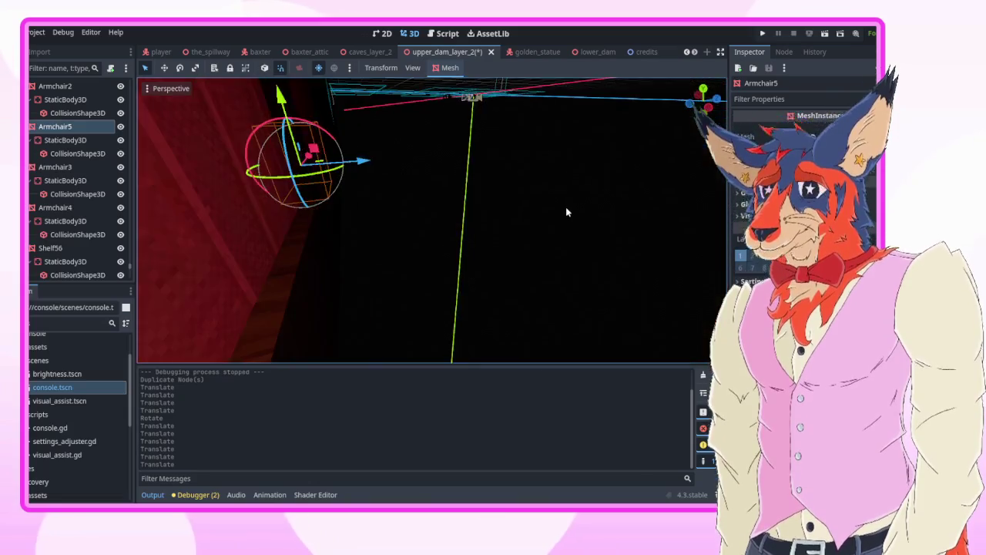
pyautogui.click(566, 212)
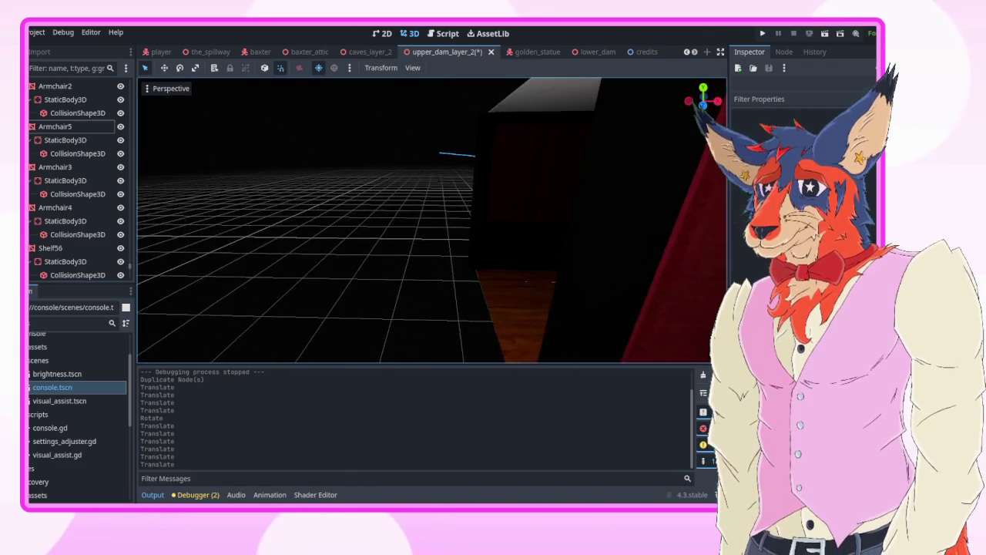
# - Duplicate floor piece F48 as F49 and place it beside the original
pyautogui.click(529, 286)
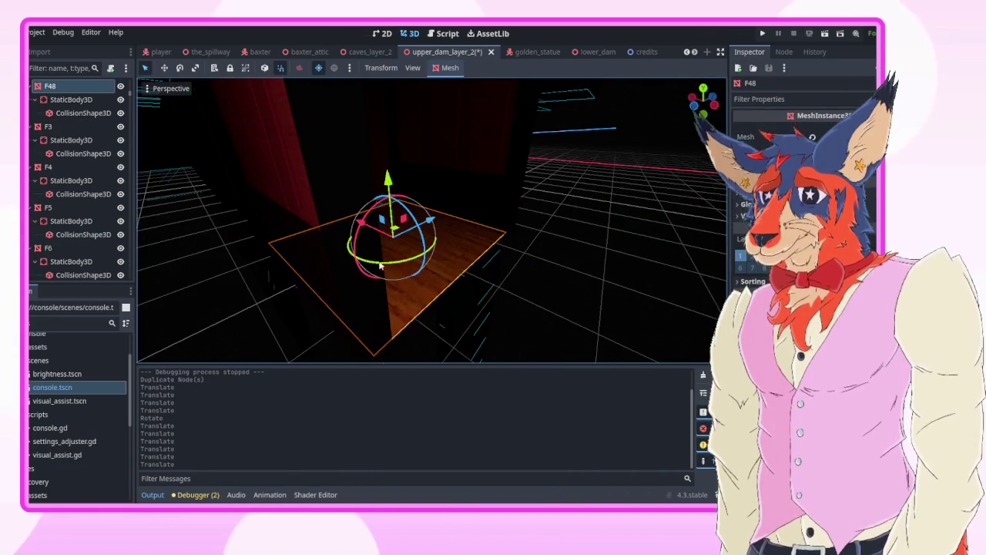
pyautogui.hotkey('ctrl', 'd')
pyautogui.moveTo(359, 218); pyautogui.dragTo(520, 275)
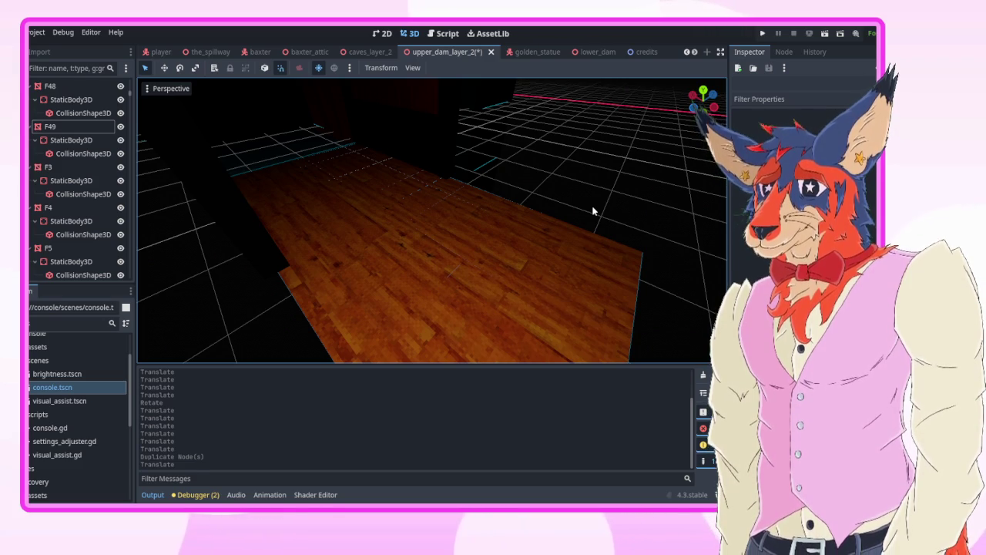
pyautogui.moveTo(594, 210); pyautogui.dragTo(393, 219)
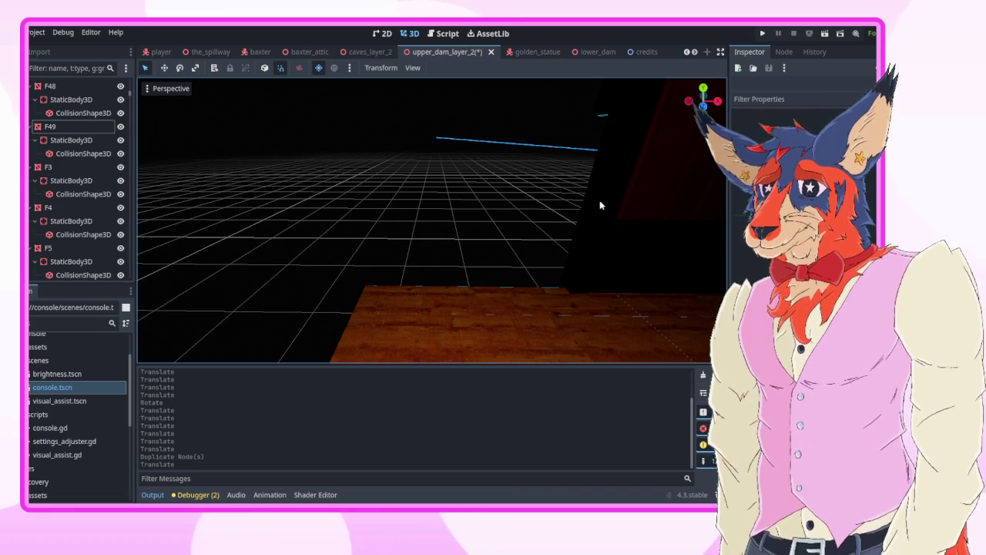
pyautogui.moveTo(599, 203)
pyautogui.mouseDown()
pyautogui.moveTo(571, 208)
pyautogui.moveTo(536, 244)
pyautogui.mouseUp()
# - Duplicate floor piece F49 as F50 and slide it along the X axis
pyautogui.click(460, 264)
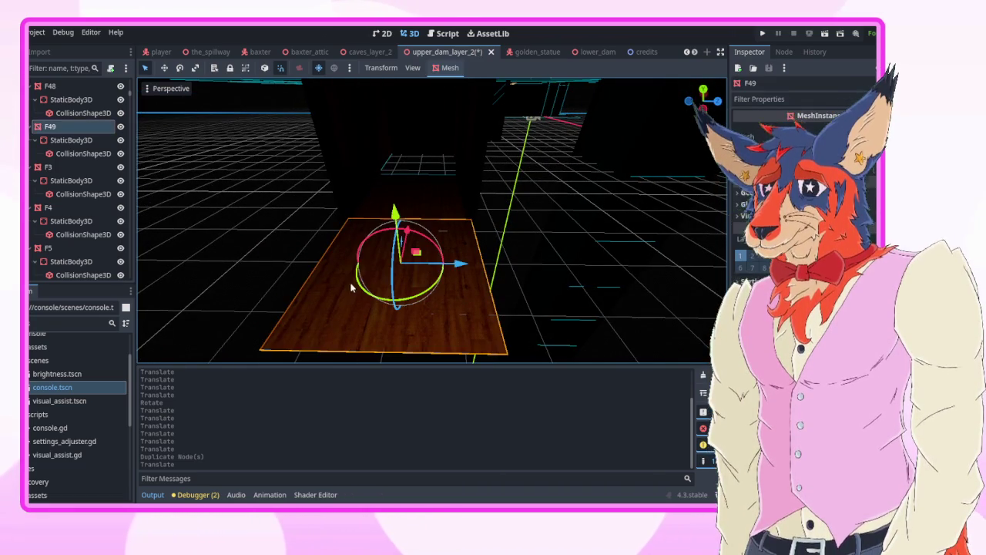
pyautogui.hotkey('ctrl', 'd')
pyautogui.moveTo(460, 264)
pyautogui.mouseDown()
pyautogui.moveTo(624, 269)
pyautogui.moveTo(593, 304)
pyautogui.moveTo(617, 281)
pyautogui.mouseUp()
pyautogui.click(406, 123)
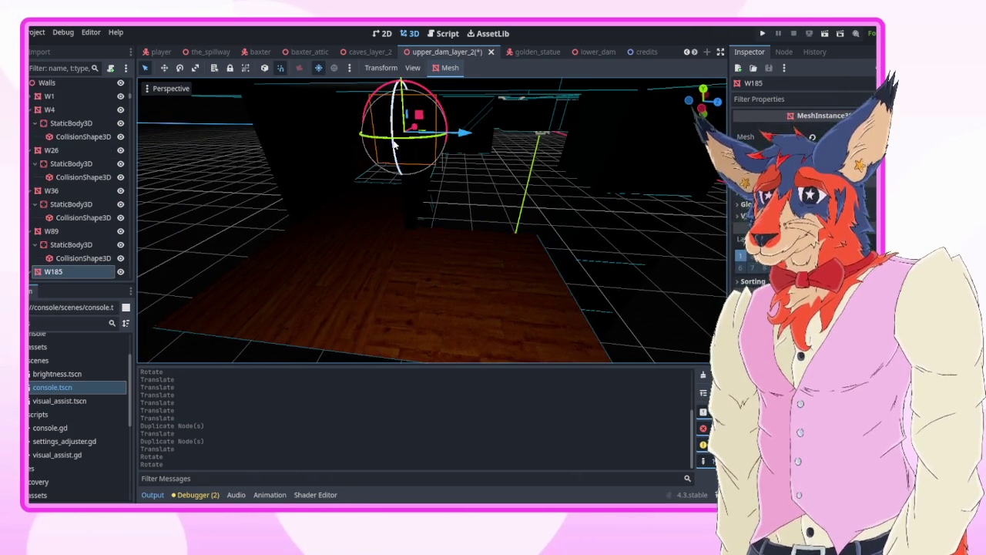
# - Duplicate wall W185 and move the copy along X into the corridor
pyautogui.hotkey('ctrl', 'd')
pyautogui.press('g')
pyautogui.press('x')
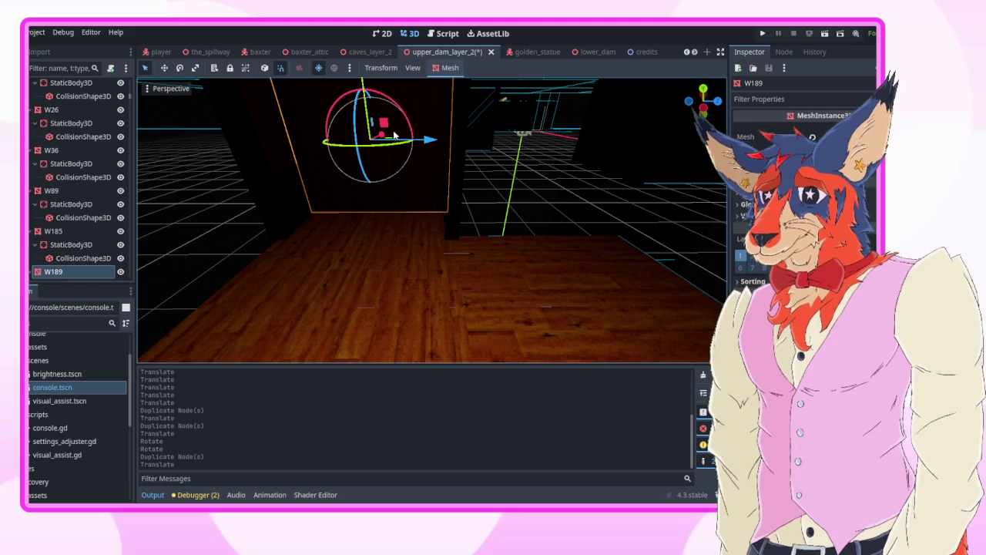
pyautogui.click(385, 143)
pyautogui.click(385, 142)
pyautogui.press('g')
pyautogui.press('x')
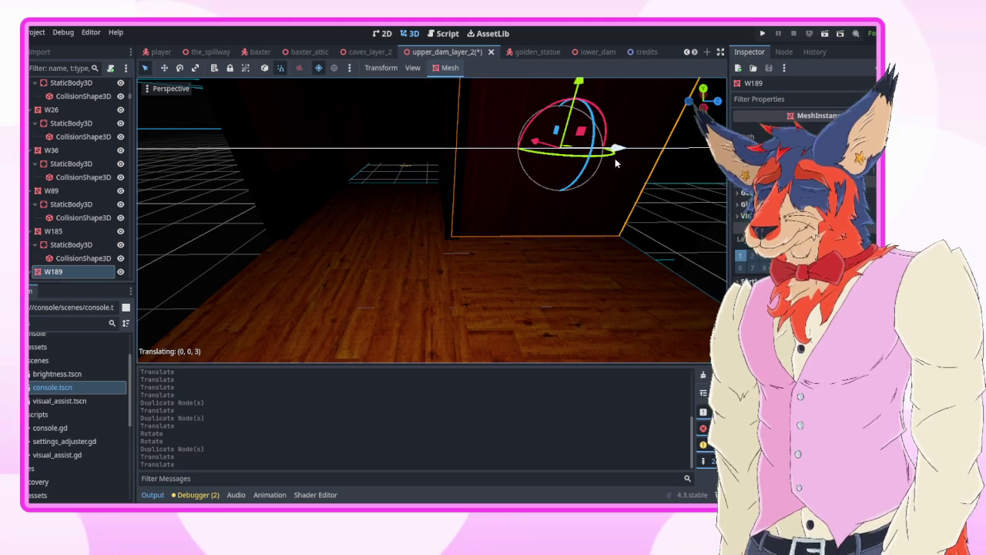
pyautogui.click(615, 158)
# - Duplicate the pillar piece as T406, shifted along the X axis
pyautogui.click(454, 166)
pyautogui.hotkey('ctrl', 'd')
pyautogui.press('g')
pyautogui.press('x')
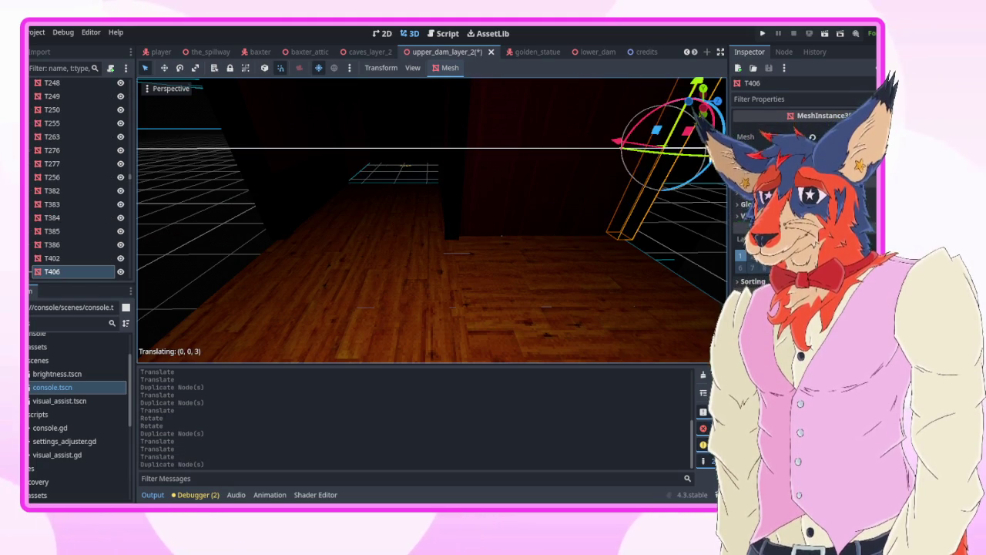
pyautogui.click(600, 167)
# - Duplicate two wall panels together and shift the copies along X
pyautogui.click(600, 166)
pyautogui.keyDown('shift'); pyautogui.click(542, 214); pyautogui.keyUp('shift')
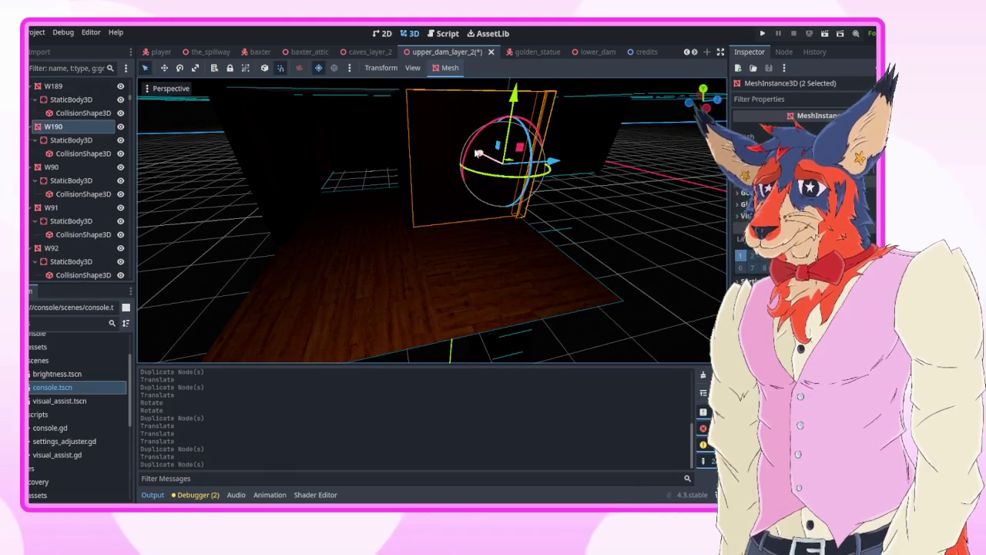
pyautogui.hotkey('ctrl', 'd')
pyautogui.press('g')
pyautogui.press('x')
pyautogui.click(542, 213)
pyautogui.click(449, 211)
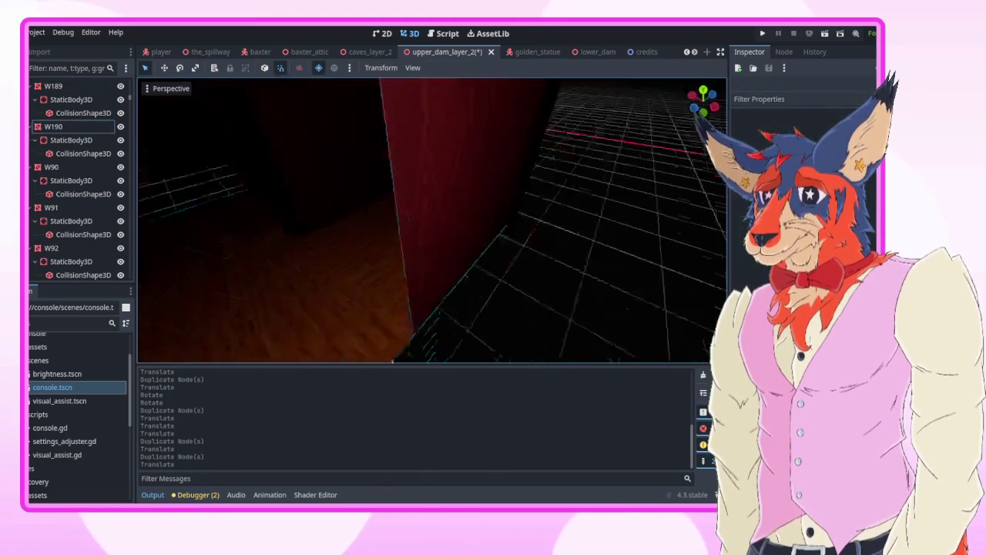
# - Duplicate a wall panel and the lower box, moving the copies 3 units along Z
pyautogui.click(396, 277)
pyautogui.keyDown('shift'); pyautogui.click(396, 281); pyautogui.keyUp('shift')
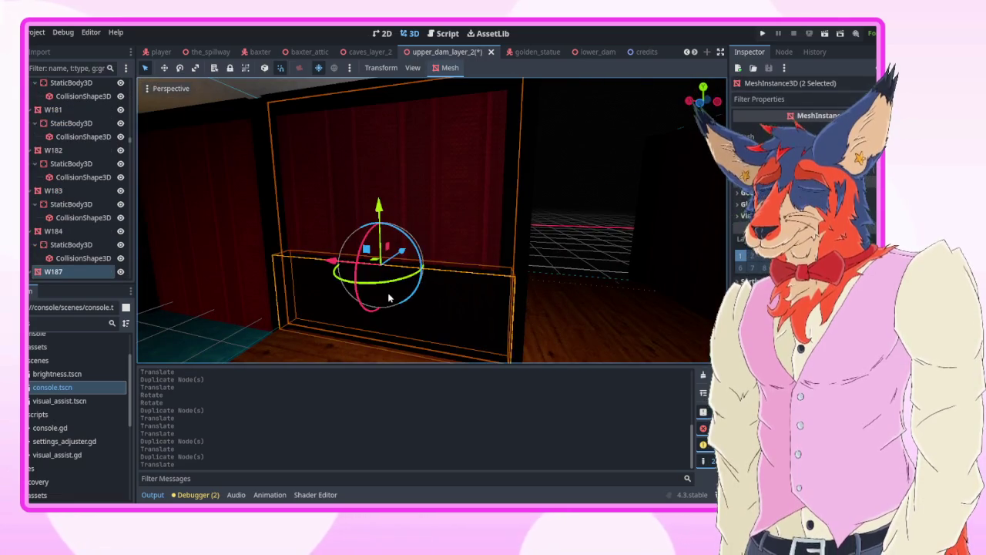
pyautogui.hotkey('ctrl', 'd')
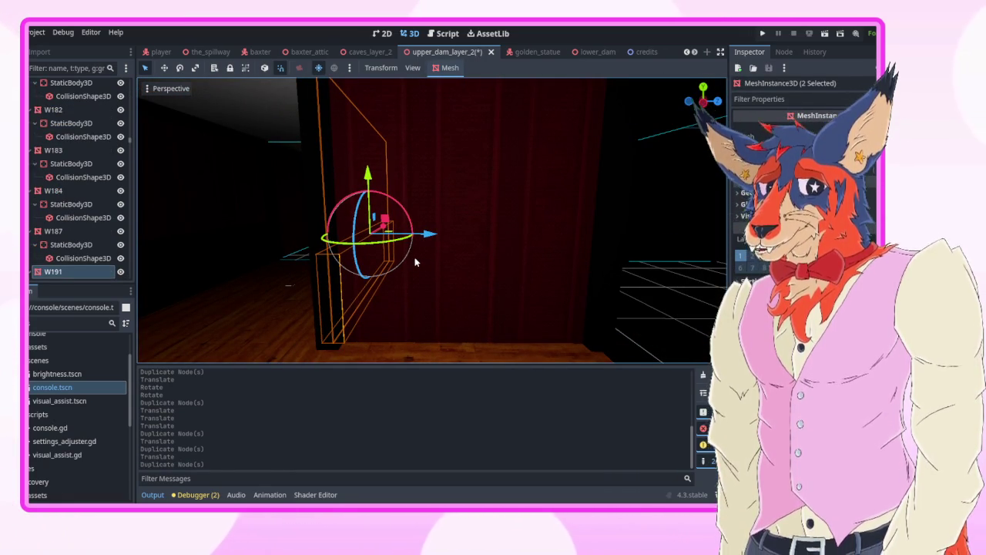
pyautogui.moveTo(436, 234)
pyautogui.mouseDown()
pyautogui.moveTo(590, 232)
pyautogui.moveTo(697, 289)
pyautogui.mouseUp()
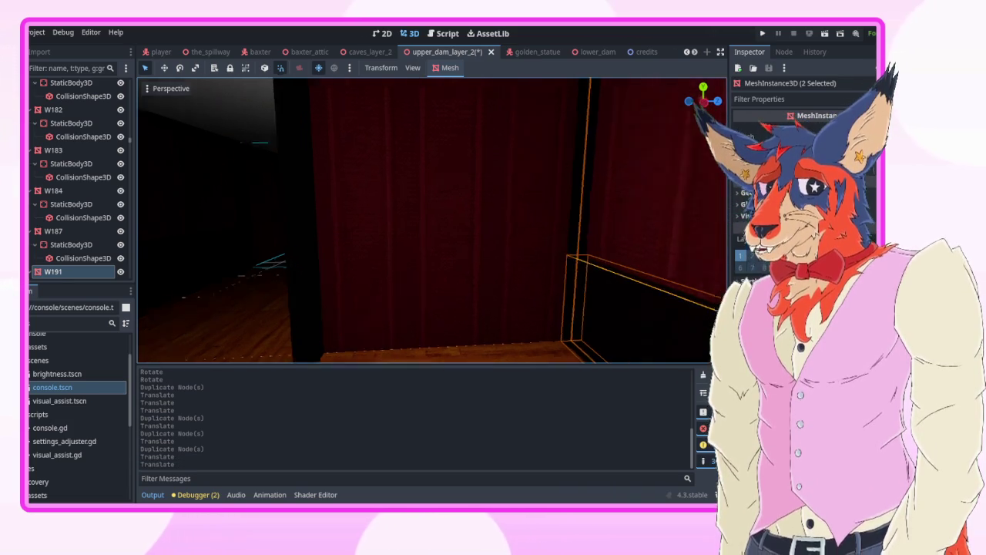
pyautogui.press('f')
pyautogui.click(618, 243)
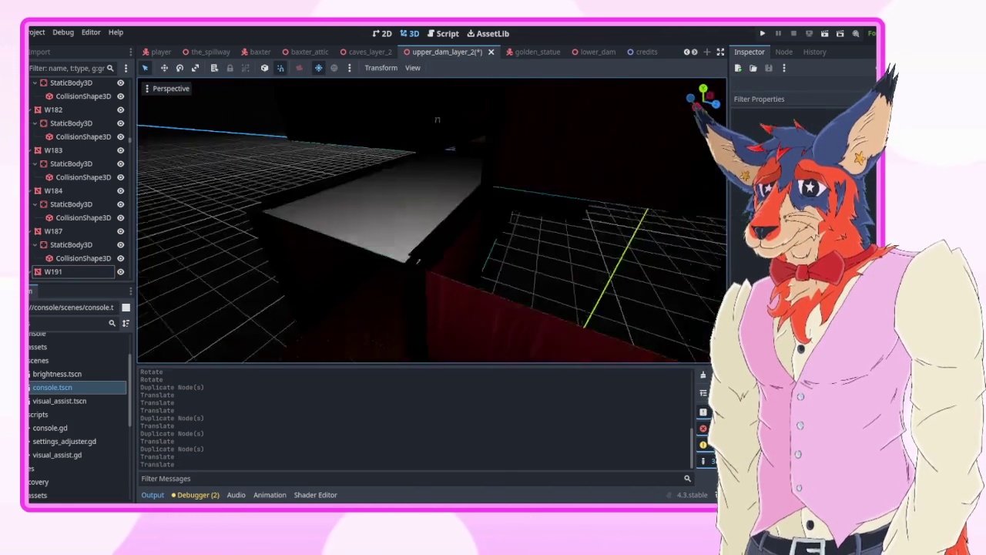
# - Duplicate ceiling piece C67 into C68 and C69, placed side by side
pyautogui.click(328, 219)
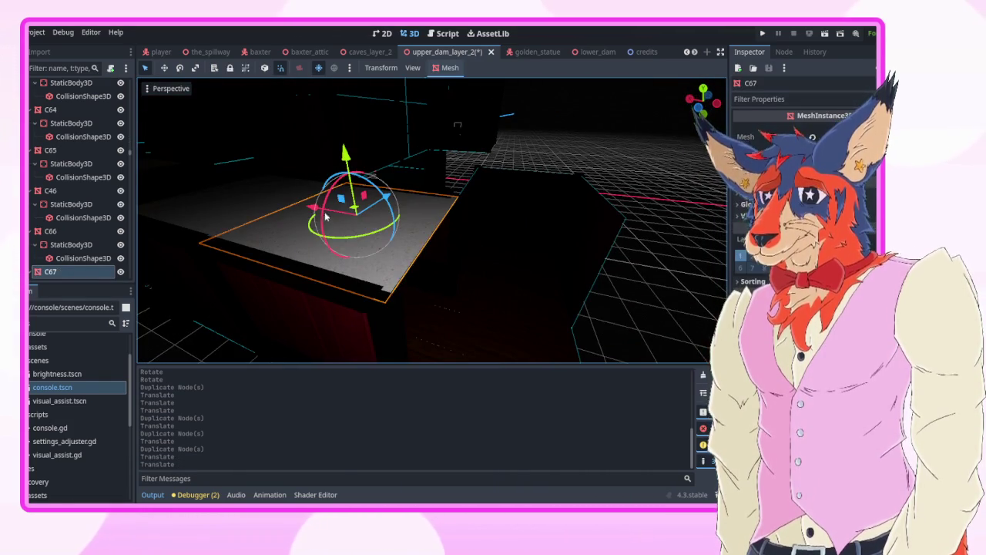
pyautogui.hotkey('ctrl', 'd')
pyautogui.moveTo(328, 219); pyautogui.dragTo(469, 231)
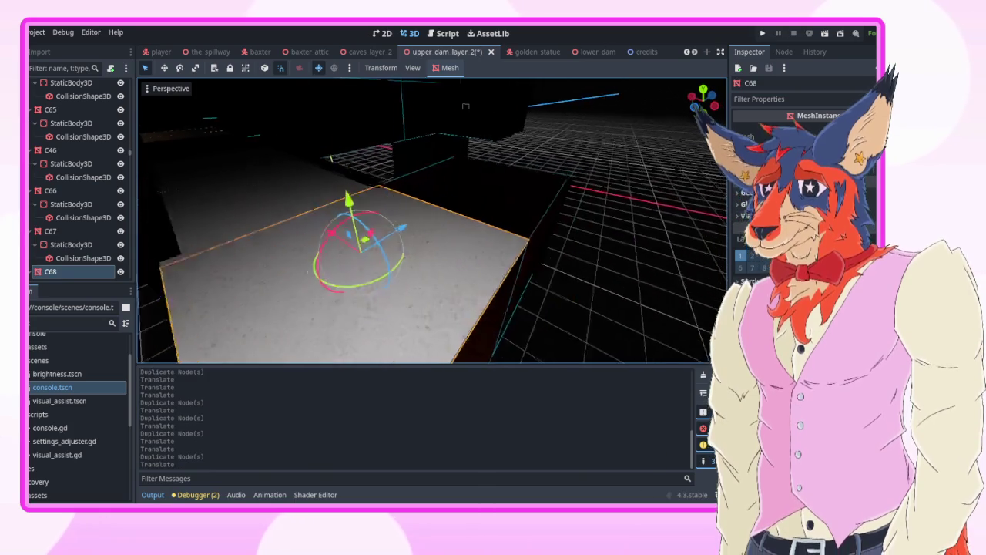
pyautogui.hotkey('ctrl', 'd')
pyautogui.moveTo(432, 264)
pyautogui.mouseDown()
pyautogui.moveTo(579, 191)
pyautogui.moveTo(588, 200)
pyautogui.mouseUp()
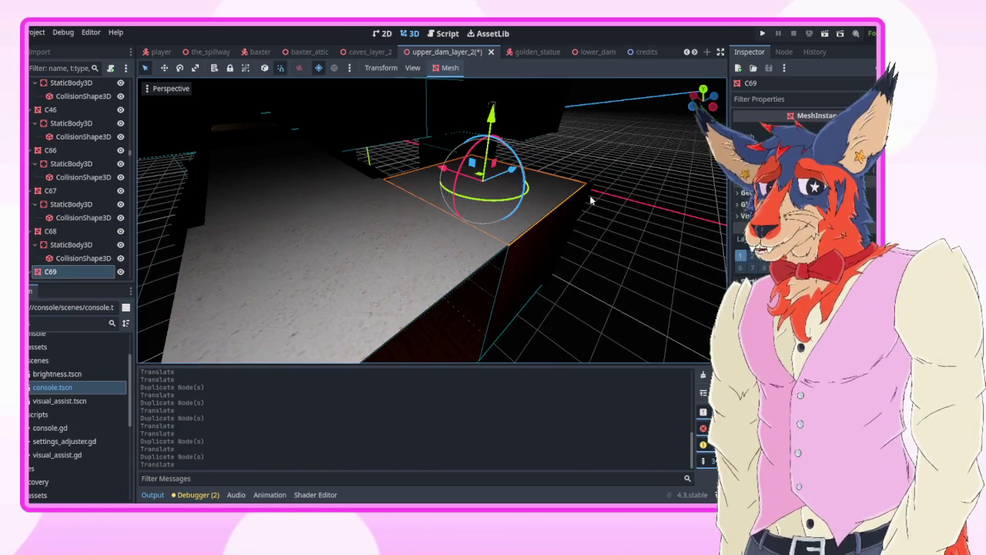
pyautogui.click(588, 200)
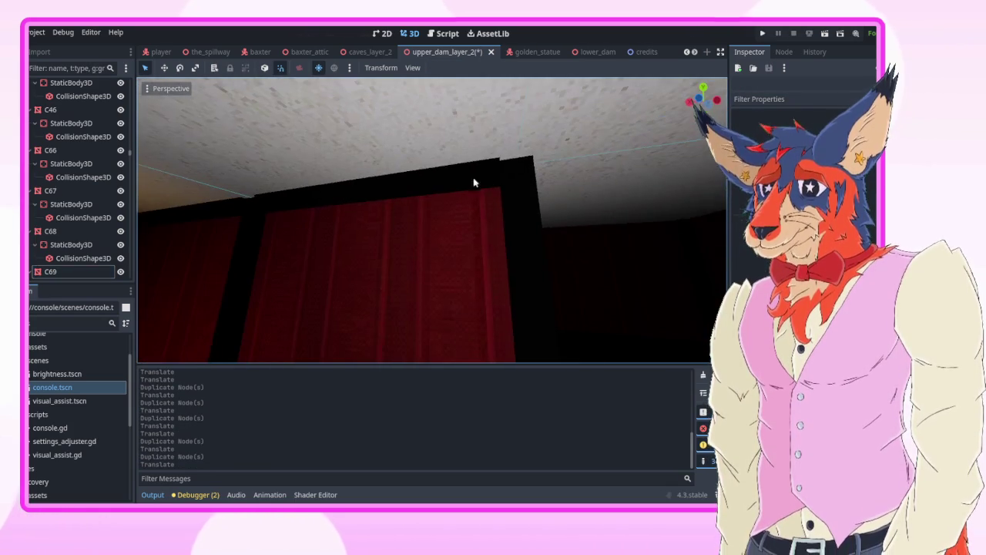
# - Duplicate trim piece T408 and move the copy 2 units along Z
pyautogui.click(487, 183)
pyautogui.hotkey('ctrl', 'd')
pyautogui.moveTo(477, 191); pyautogui.dragTo(541, 178)
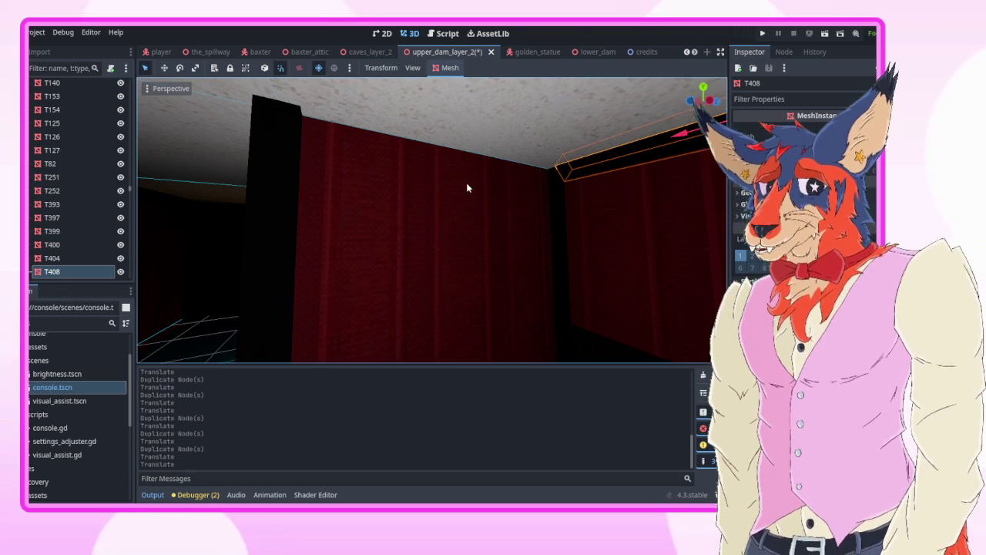
pyautogui.moveTo(370, 207)
pyautogui.mouseDown()
pyautogui.moveTo(354, 202)
pyautogui.moveTo(371, 207)
pyautogui.mouseUp()
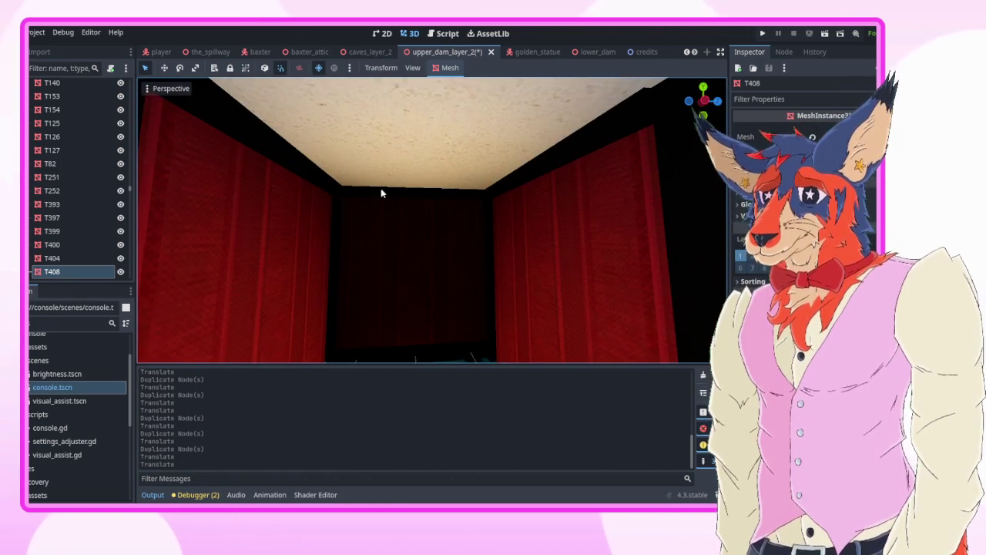
# - Duplicate trim T401 into T409 and T410, shifting each along the X axis
pyautogui.click(380, 193)
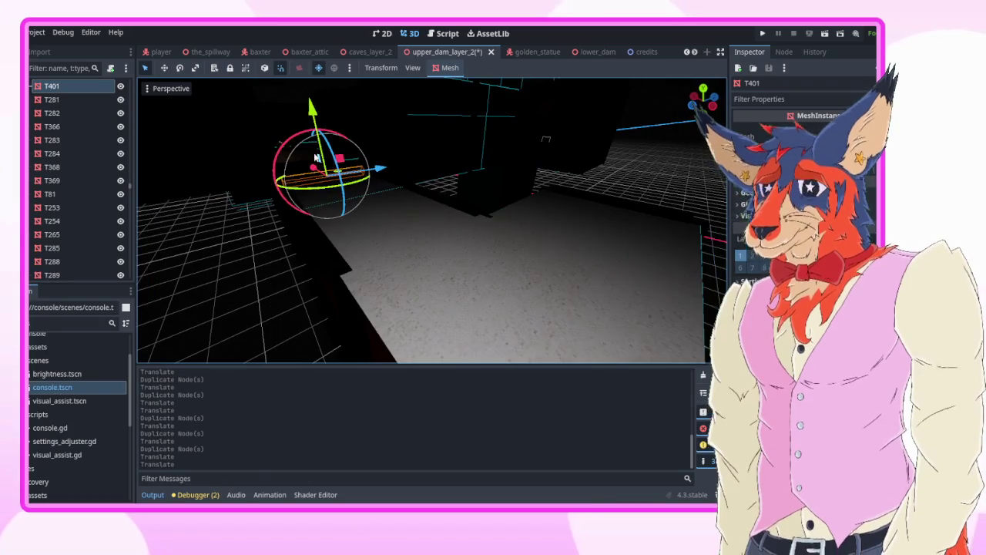
pyautogui.hotkey('ctrl', 'd')
pyautogui.press('g')
pyautogui.press('Return')
pyautogui.press('f')
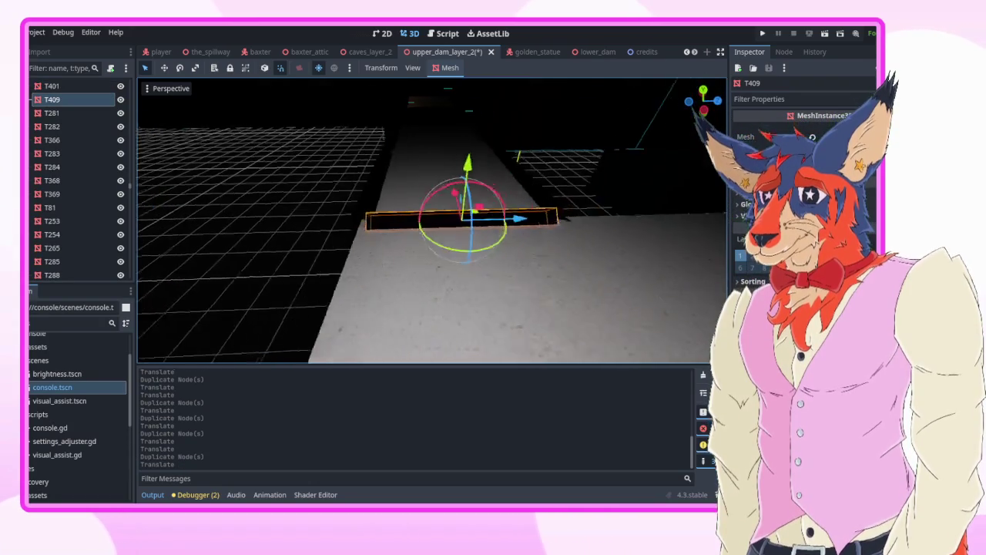
pyautogui.press('g')
pyautogui.press('Return')
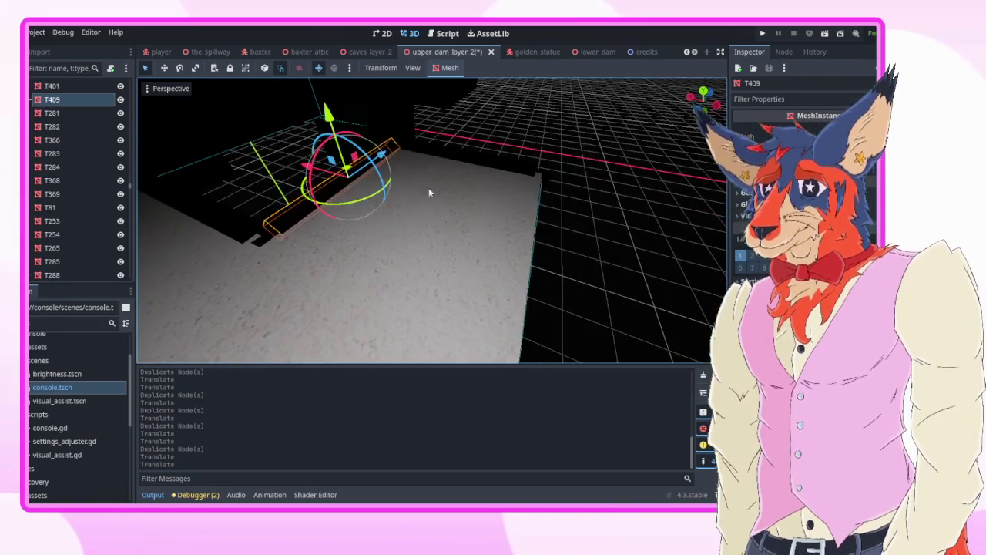
pyautogui.hotkey('ctrl', 'd')
pyautogui.press('g')
pyautogui.press('Return')
pyautogui.click(639, 242)
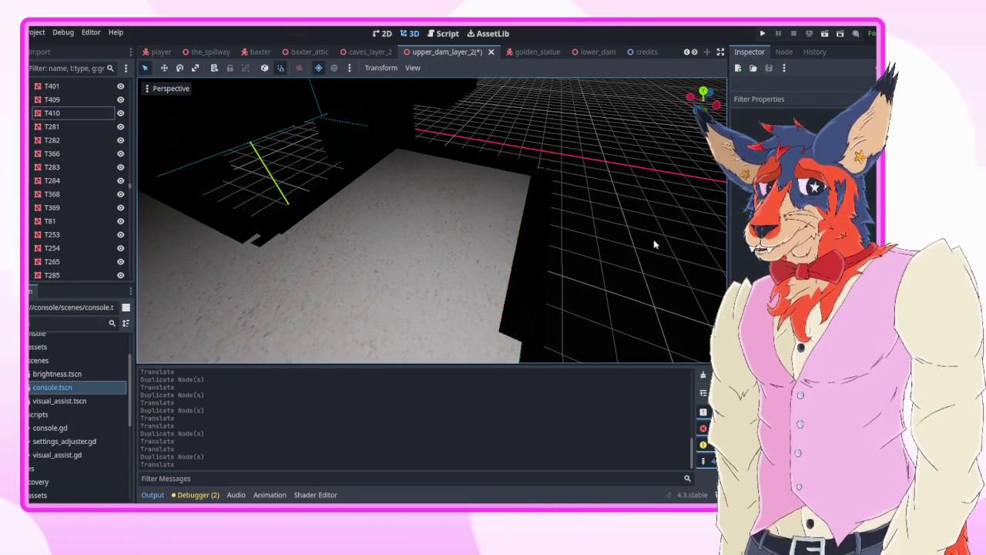
# - Duplicate the thin wall panel and large red wall, sliding the copies along X
pyautogui.press('w')
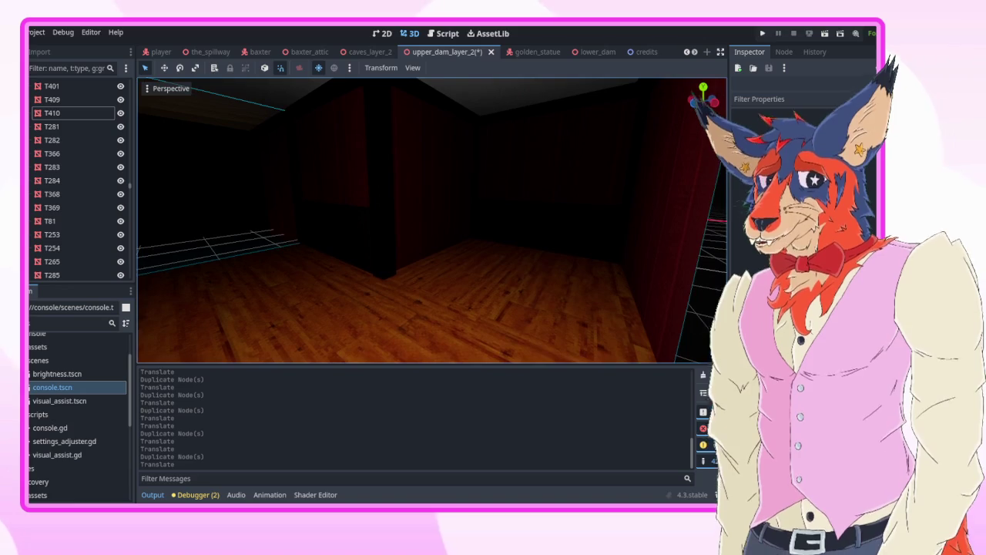
pyautogui.press('w')
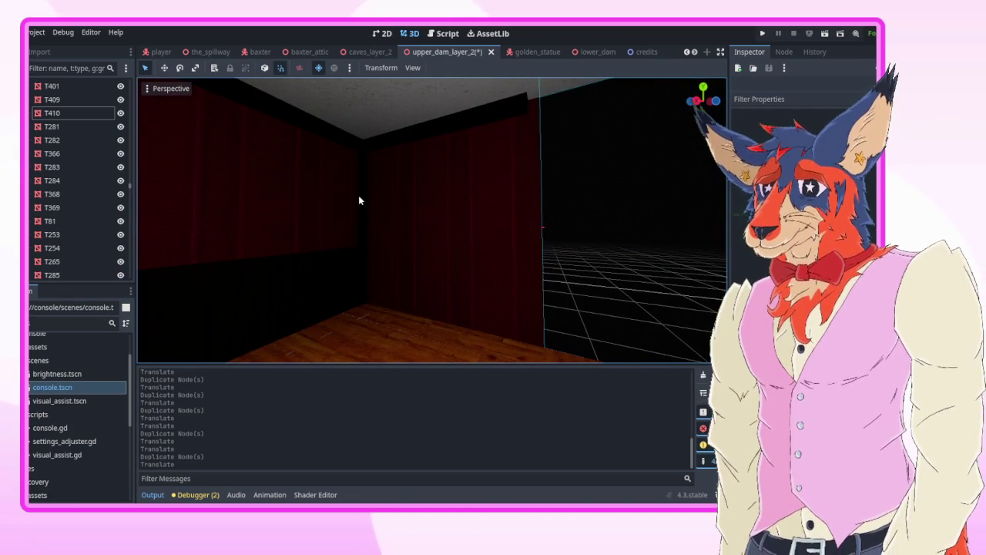
pyautogui.click(366, 200)
pyautogui.keyDown('shift'); pyautogui.click(467, 212); pyautogui.keyUp('shift')
pyautogui.hotkey('ctrl', 'd')
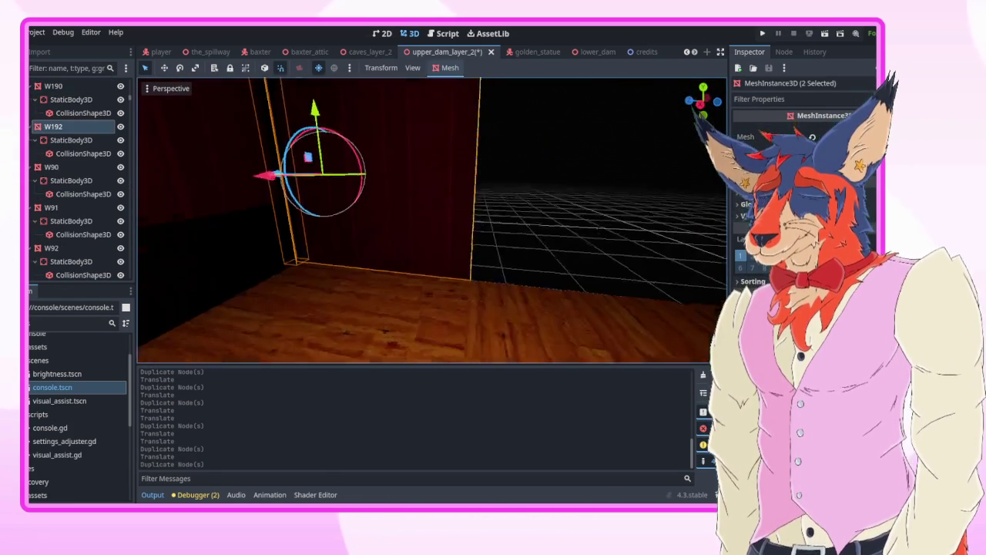
pyautogui.moveTo(272, 229)
pyautogui.mouseDown()
pyautogui.moveTo(423, 229)
pyautogui.moveTo(461, 208)
pyautogui.mouseUp()
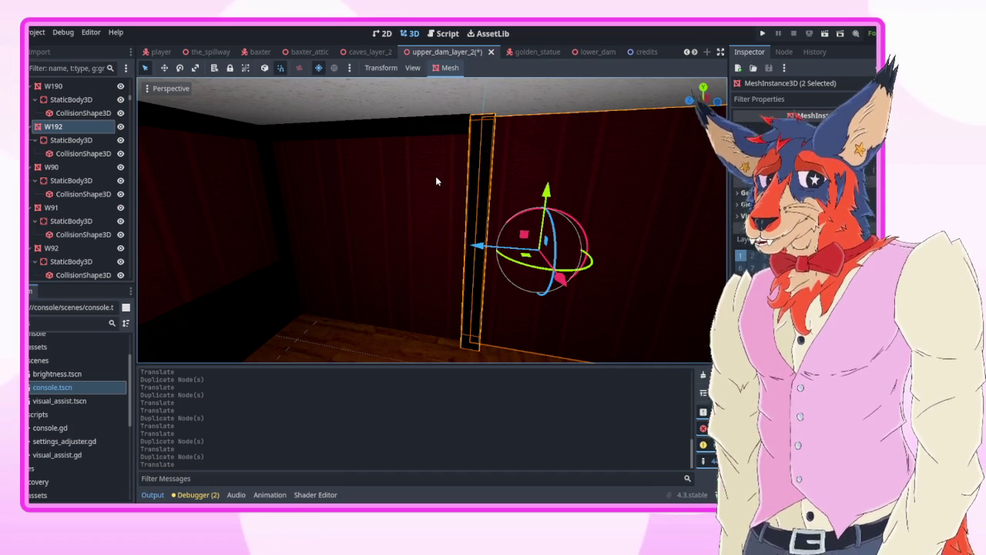
# - Fly the camera further along the corridor and select wall W46
pyautogui.click(378, 128)
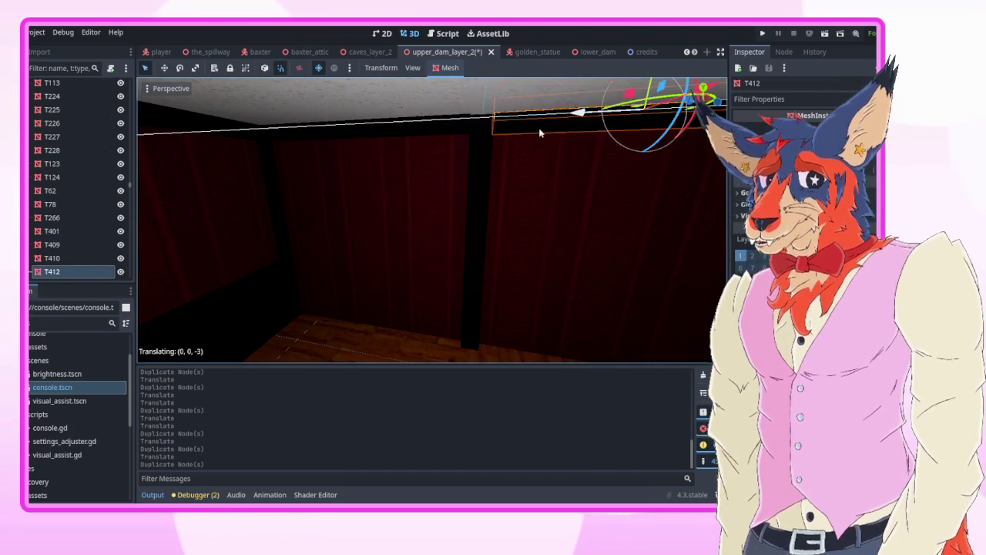
pyautogui.hotkey('shift', 'f')
pyautogui.press('w')
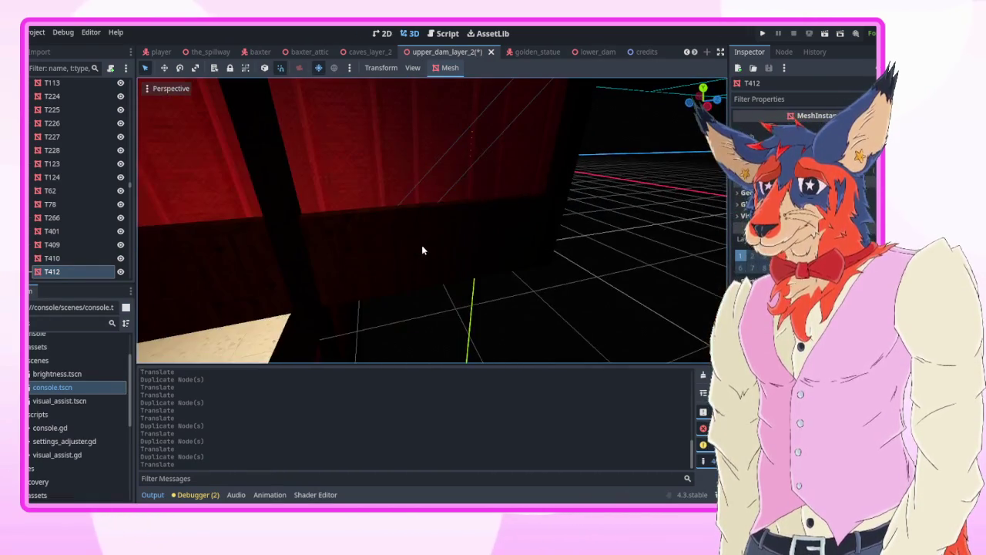
pyautogui.click(422, 245)
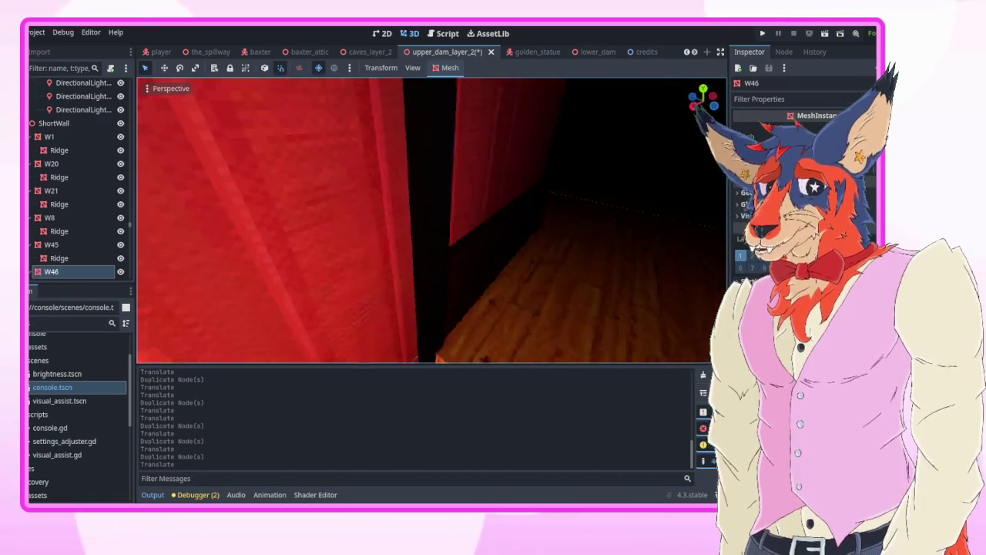
# - Chain-duplicate wall W46 into W77, W78 and W79, each offset -4 along X
pyautogui.press('s')
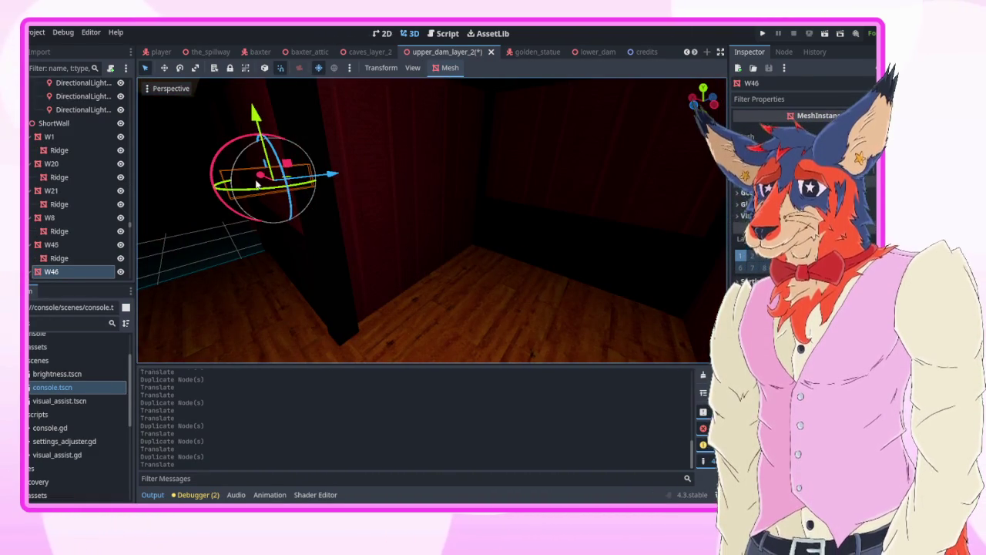
pyautogui.hotkey('ctrl', 'd')
pyautogui.press('g')
pyautogui.press('x')
pyautogui.click(343, 212)
pyautogui.press('f')
pyautogui.hotkey('ctrl', 'd')
pyautogui.press('g')
pyautogui.press('x')
pyautogui.click(472, 262)
pyautogui.press('f')
pyautogui.moveTo(430, 263); pyautogui.dragTo(319, 265)
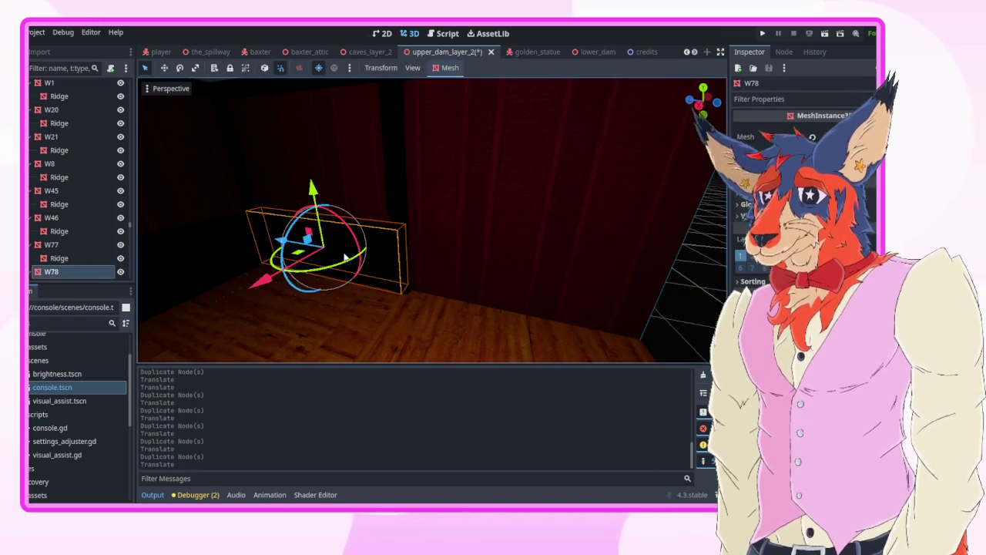
pyautogui.hotkey('ctrl', 'd')
pyautogui.press('g')
pyautogui.press('x')
pyautogui.click(436, 260)
pyautogui.press('f')
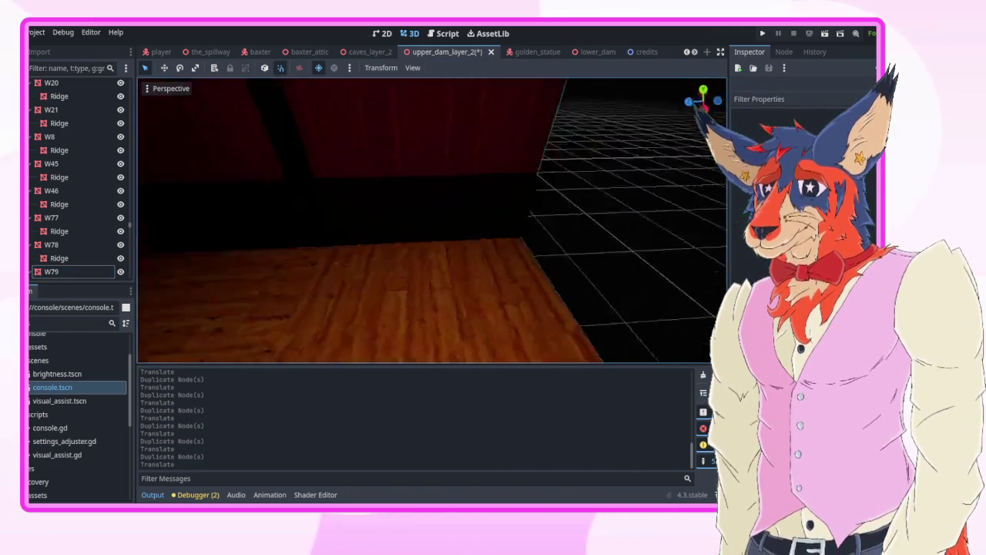
# - Duplicate a floor tile as F51 and move it along Z down the corridor
pyautogui.click(363, 240)
pyautogui.hotkey('ctrl', 'd')
pyautogui.press('g')
pyautogui.press('z')
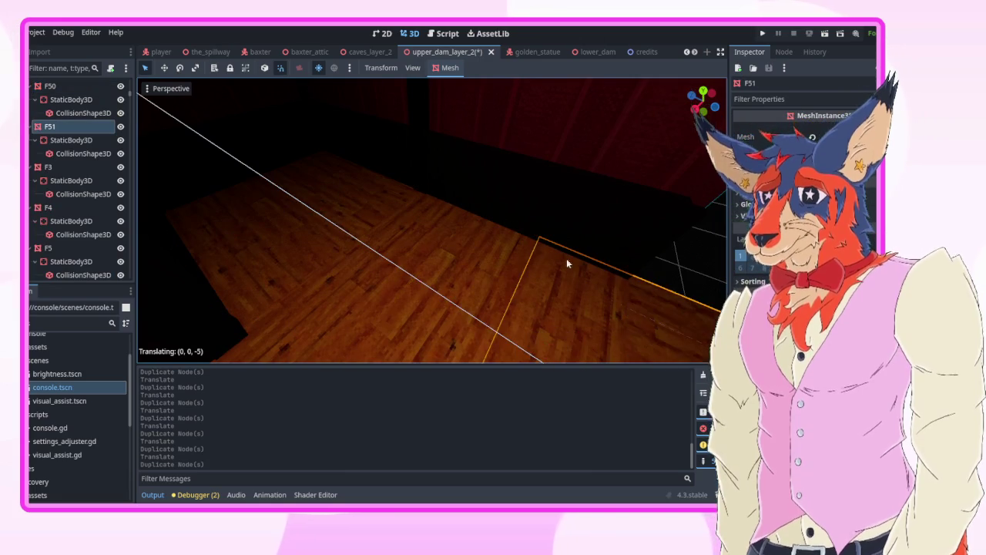
pyautogui.click(548, 260)
pyautogui.click(511, 271)
pyautogui.press('f')
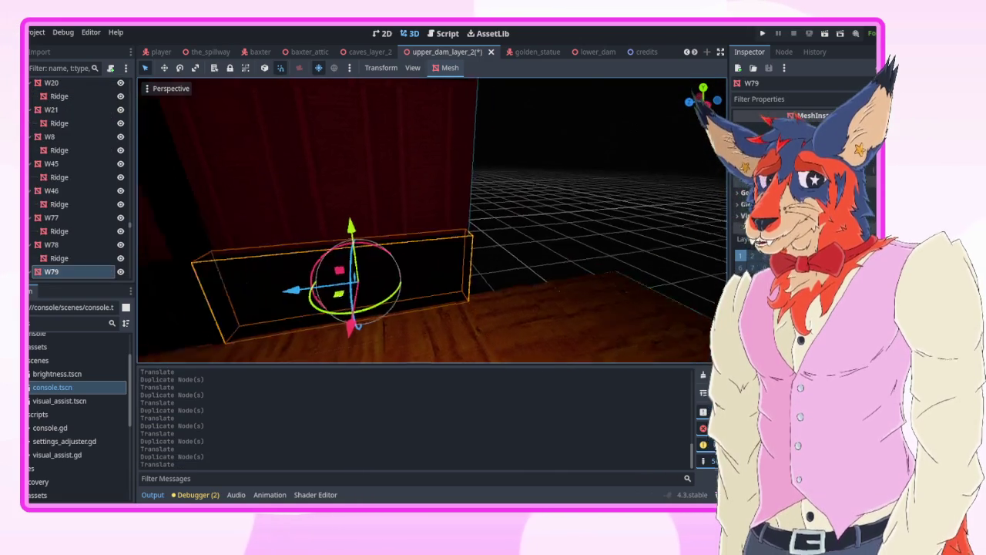
# - Duplicate the tall post as T413, moved -2 along Z
pyautogui.click(316, 229)
pyautogui.hotkey('ctrl', 'd')
pyautogui.press('g')
pyautogui.press('z')
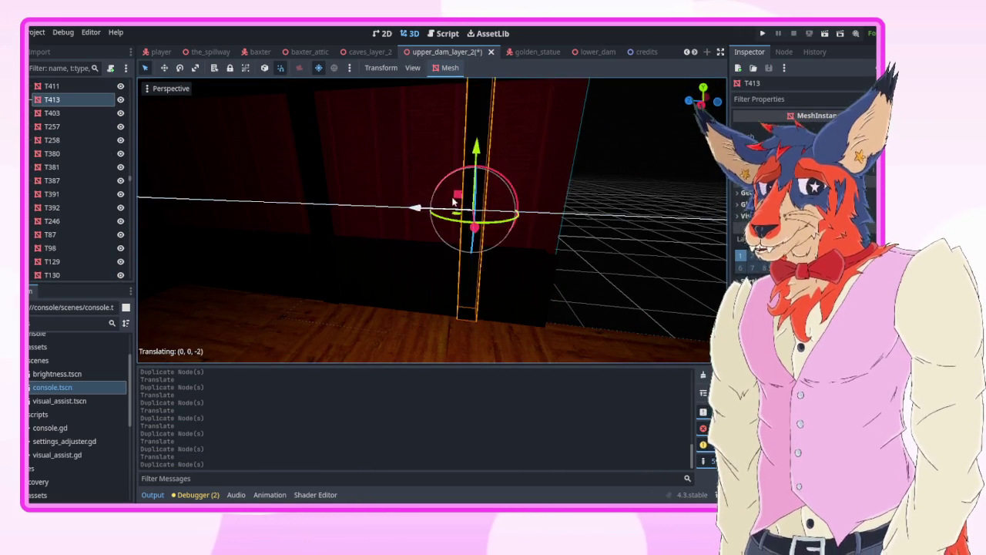
pyautogui.click(450, 202)
# - Duplicate the selected walls into W193 and W194, each shifted along Z
pyautogui.click(418, 190)
pyautogui.press('f')
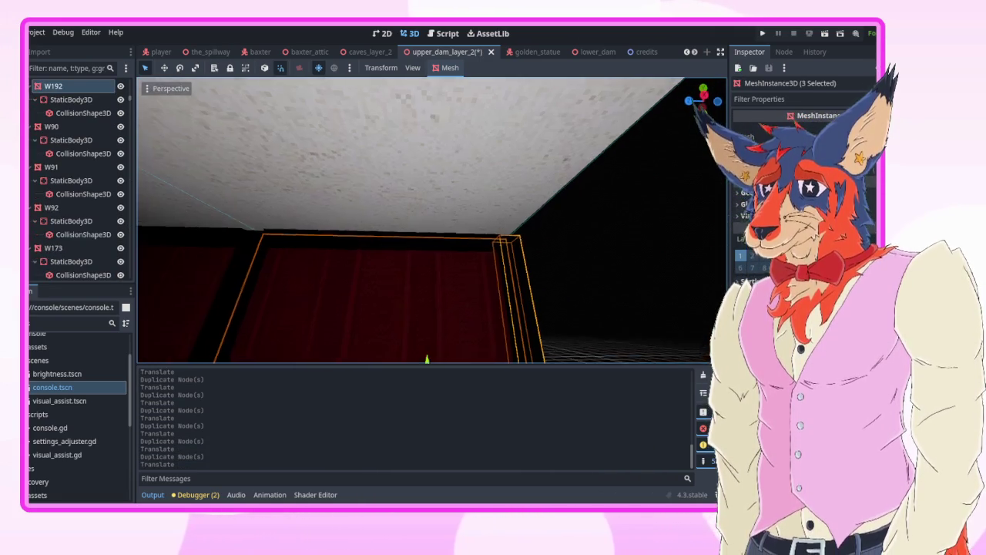
pyautogui.hotkey('ctrl', 'd')
pyautogui.press('g')
pyautogui.press('z')
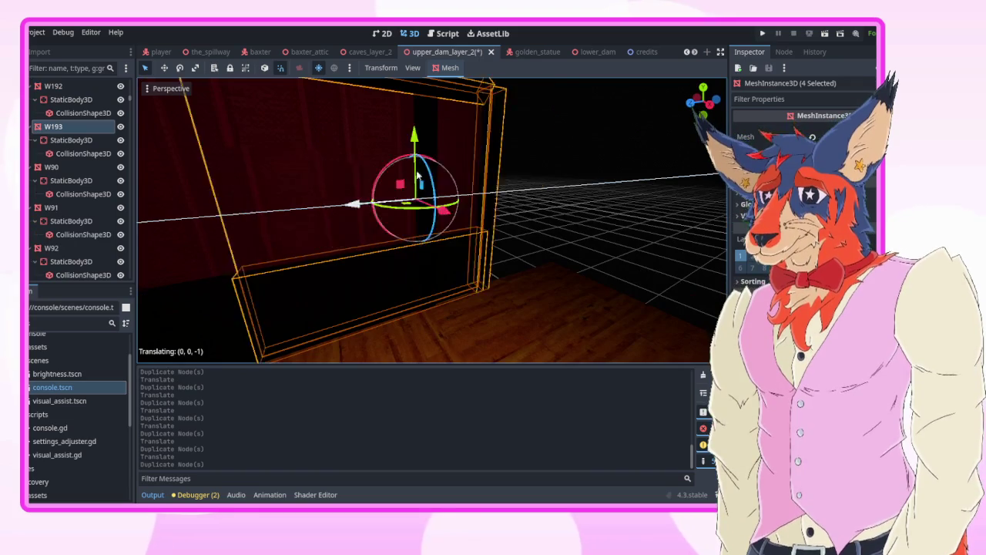
pyautogui.click(481, 149)
pyautogui.hotkey('ctrl', 'd')
pyautogui.press('g')
pyautogui.press('z')
pyautogui.click(472, 157)
# - Duplicate ceiling panel C68 as C70, moved -2 along Z
pyautogui.click(416, 185)
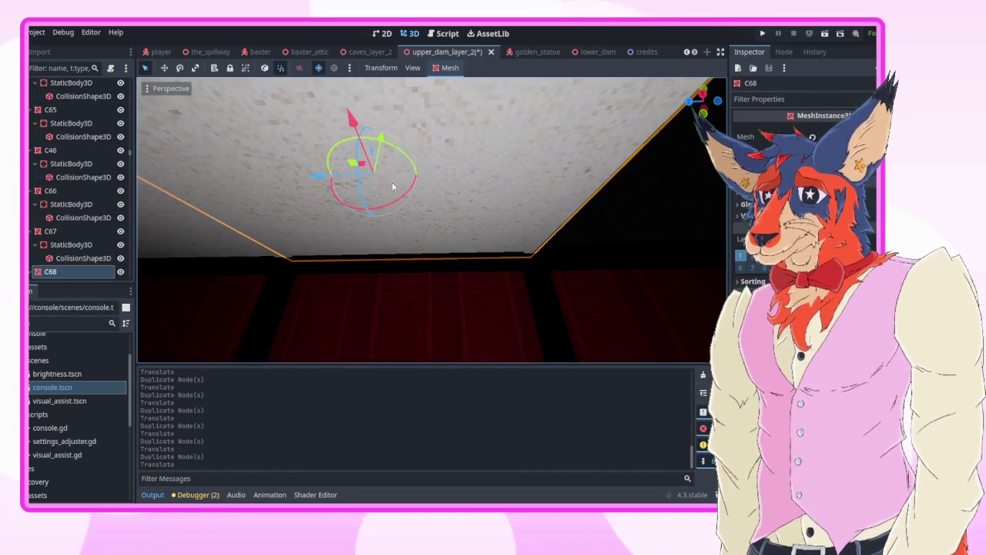
pyautogui.hotkey('ctrl', 'd')
pyautogui.press('g')
pyautogui.press('z')
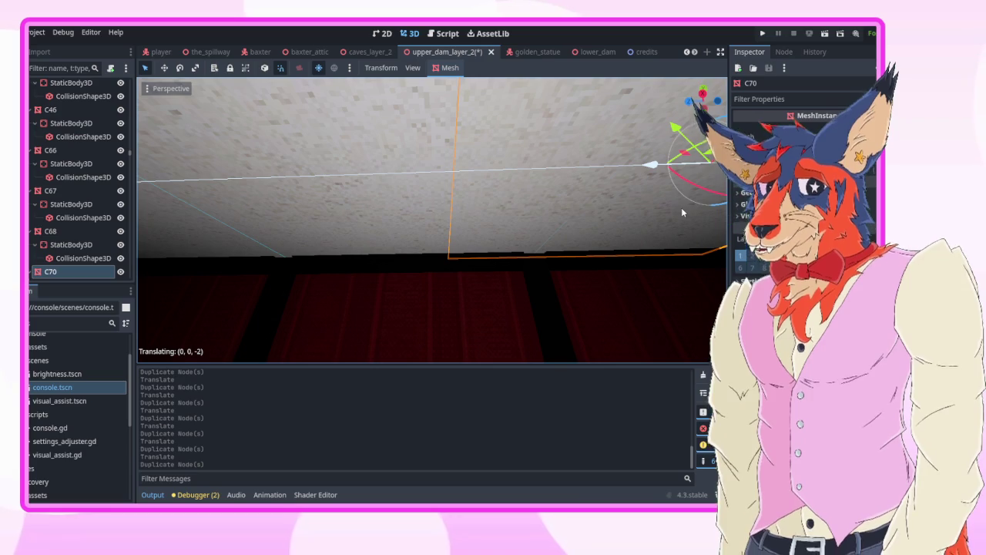
pyautogui.click(681, 208)
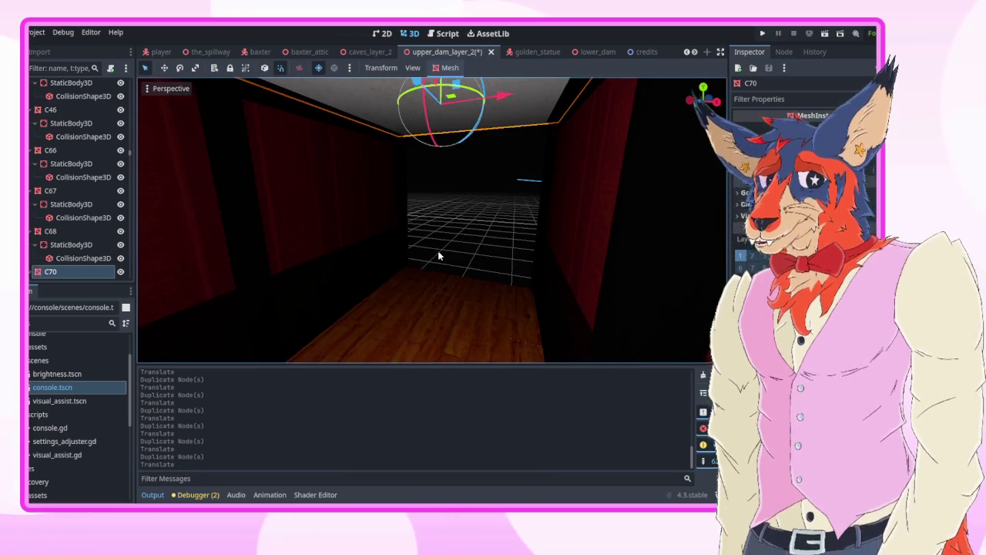
pyautogui.click(438, 255)
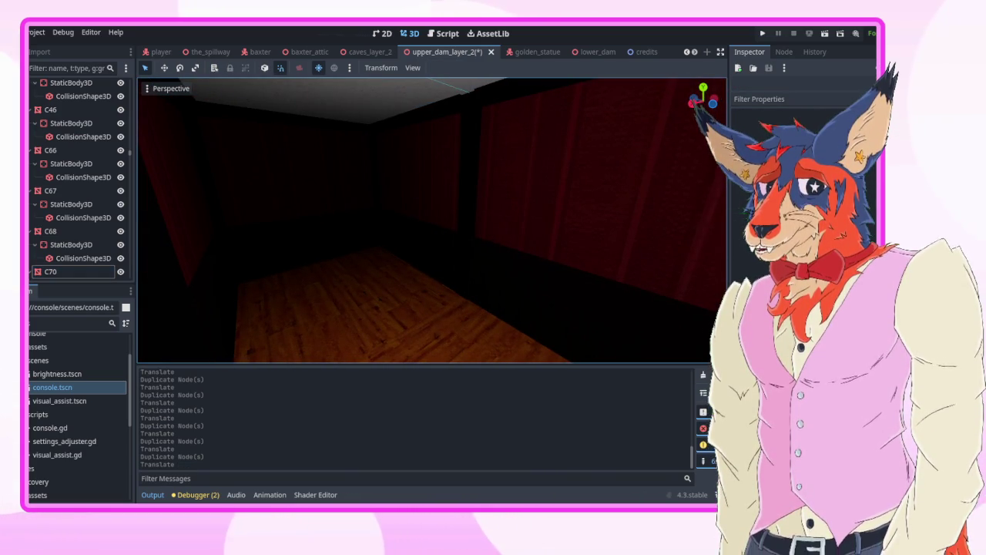
pyautogui.press('w')
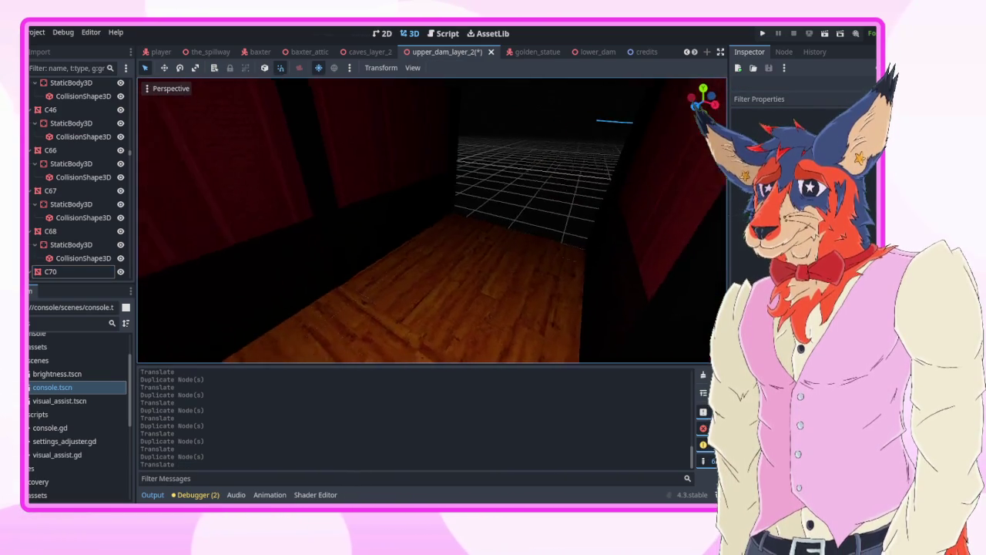
pyautogui.press('w')
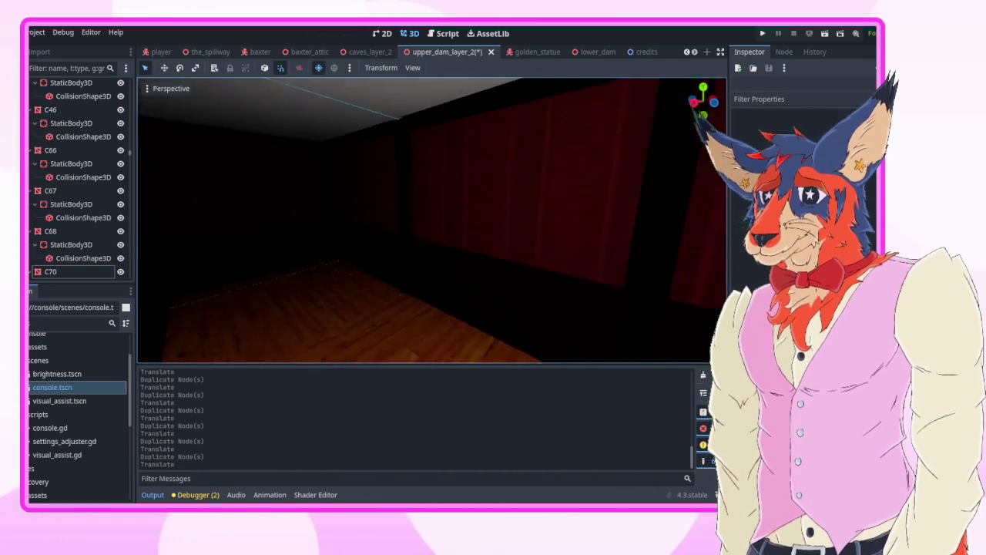
pyautogui.press('w')
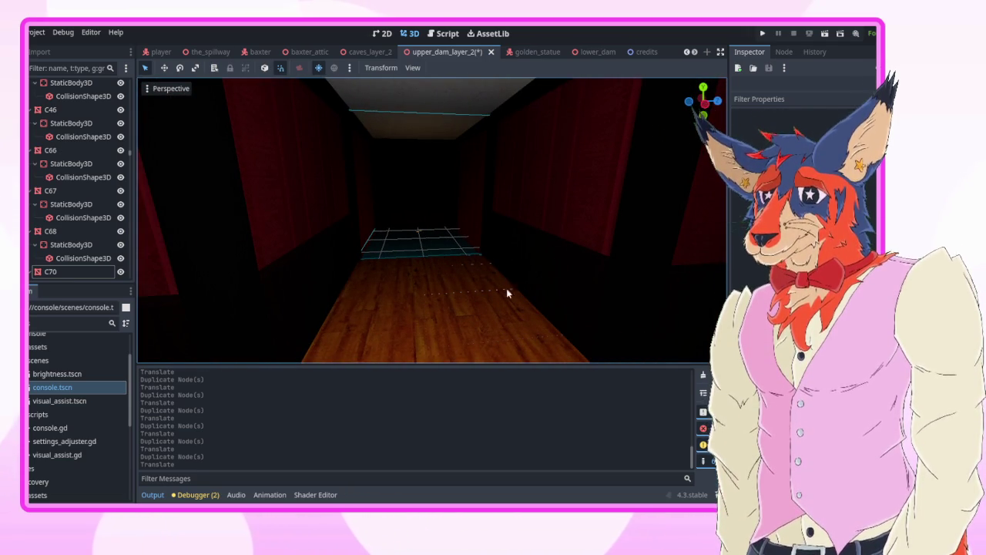
pyautogui.hotkey('ctrl', 's')
pyautogui.press('w')
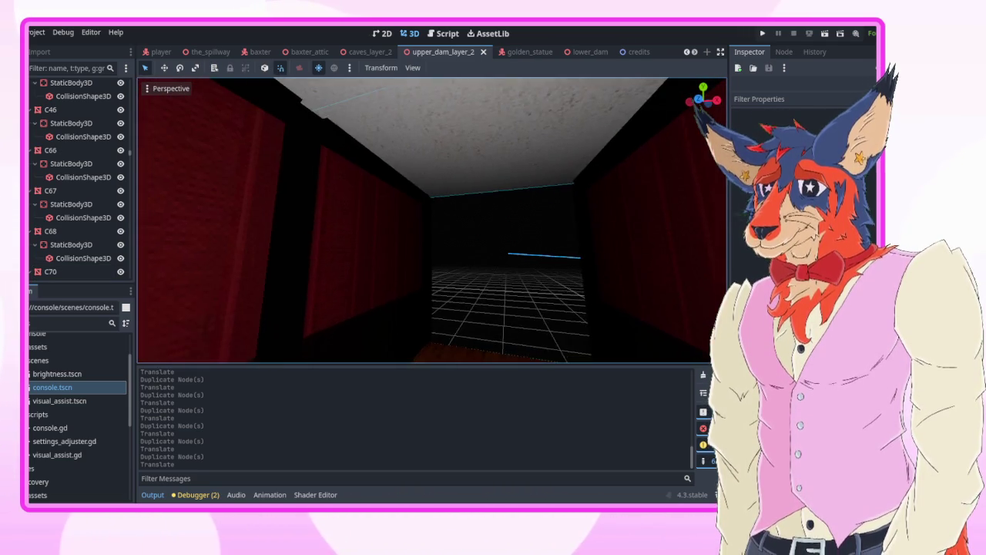
pyautogui.press('w')
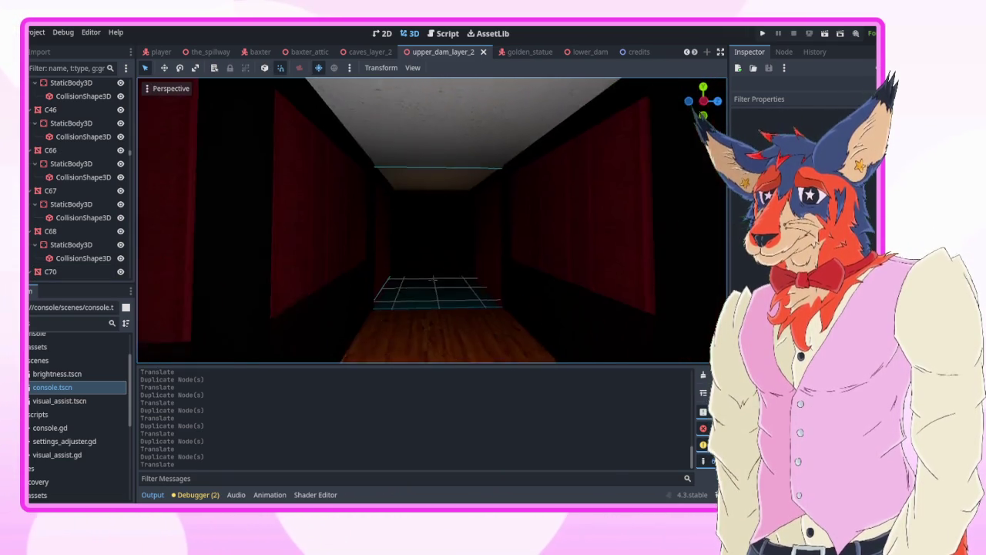
pyautogui.press('w')
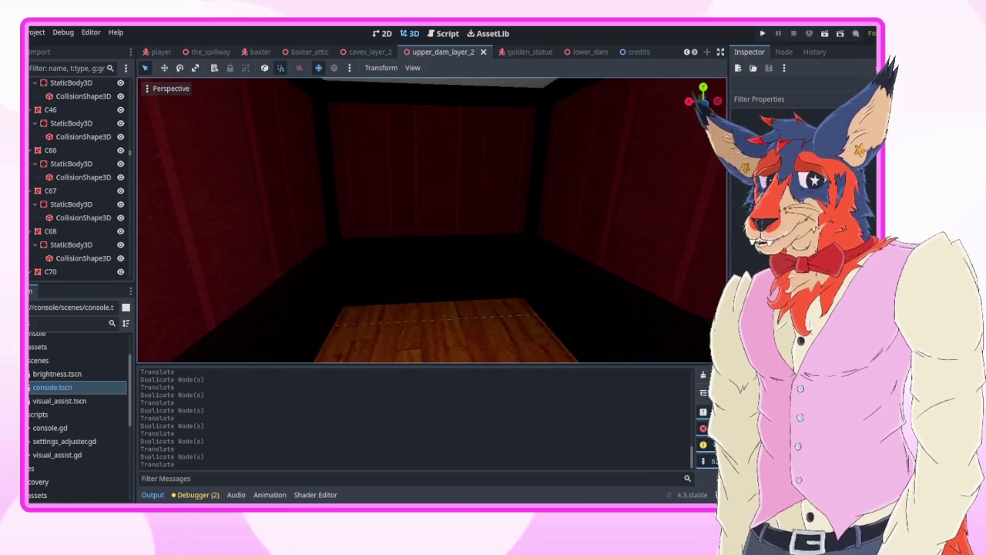
pyautogui.moveTo(359, 266); pyautogui.dragTo(360, 257)
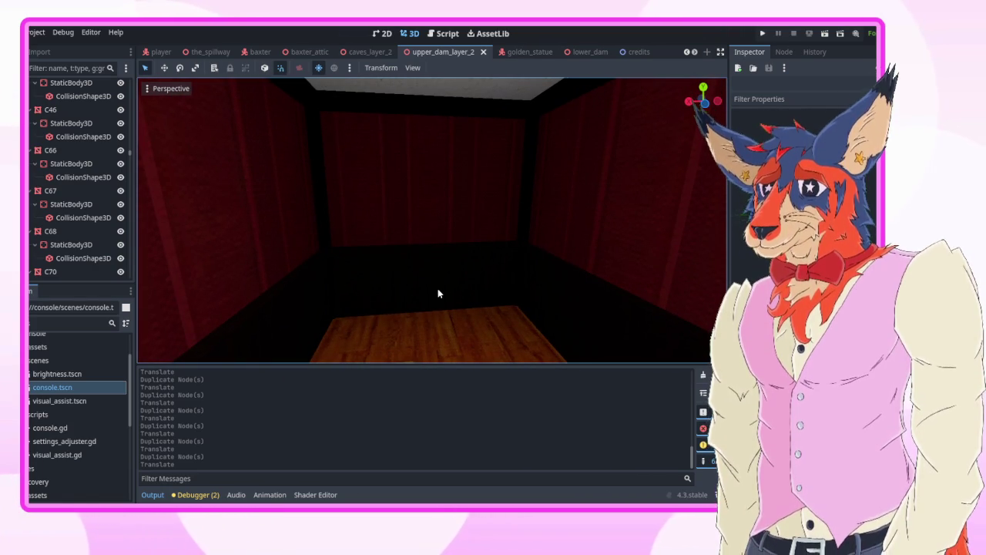
pyautogui.press('w')
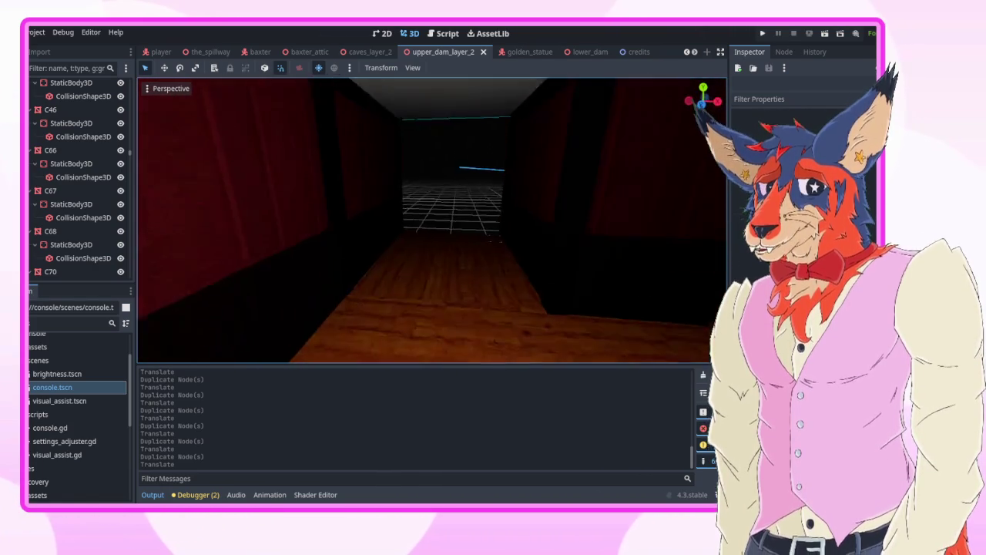
pyautogui.moveTo(362, 266); pyautogui.dragTo(362, 261)
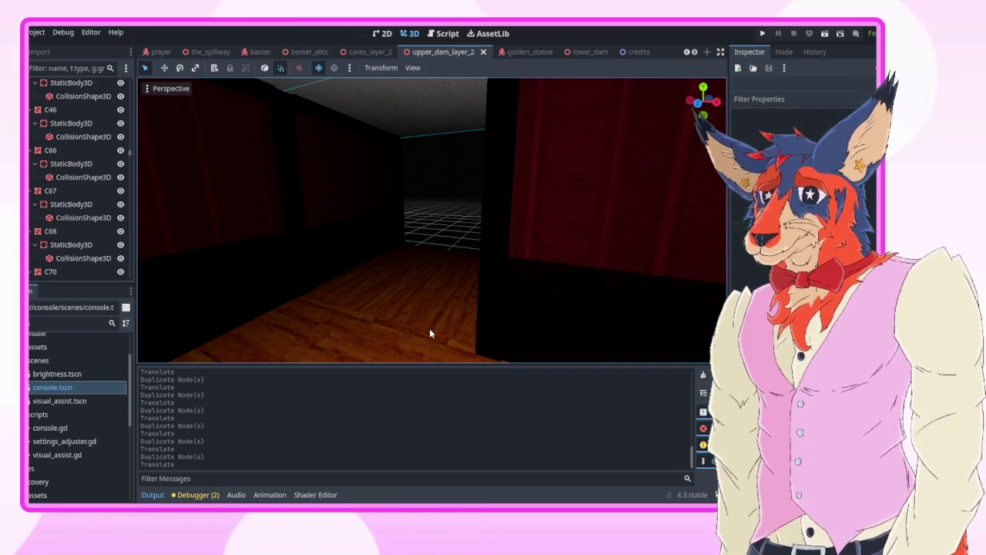
pyautogui.click(418, 312)
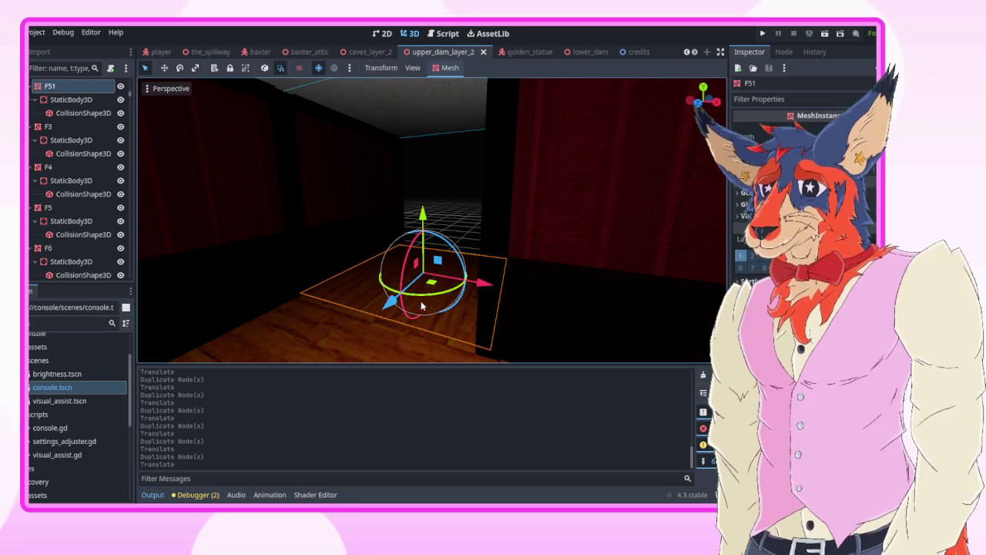
# - Lower floor slab F51 by dragging its Y gizmo downward
pyautogui.moveTo(422, 220); pyautogui.dragTo(425, 262)
pyautogui.scroll(-5, 455, 266)
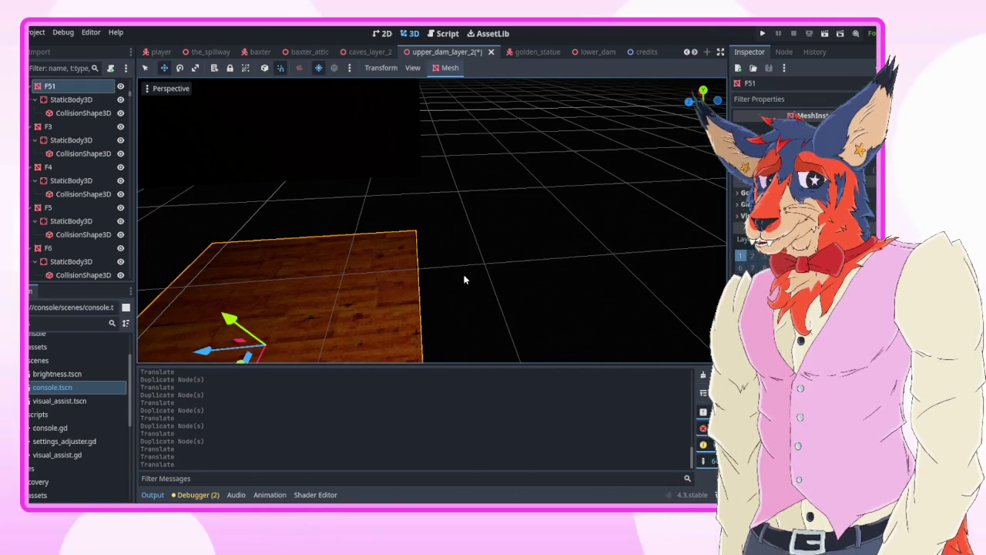
pyautogui.press('w')
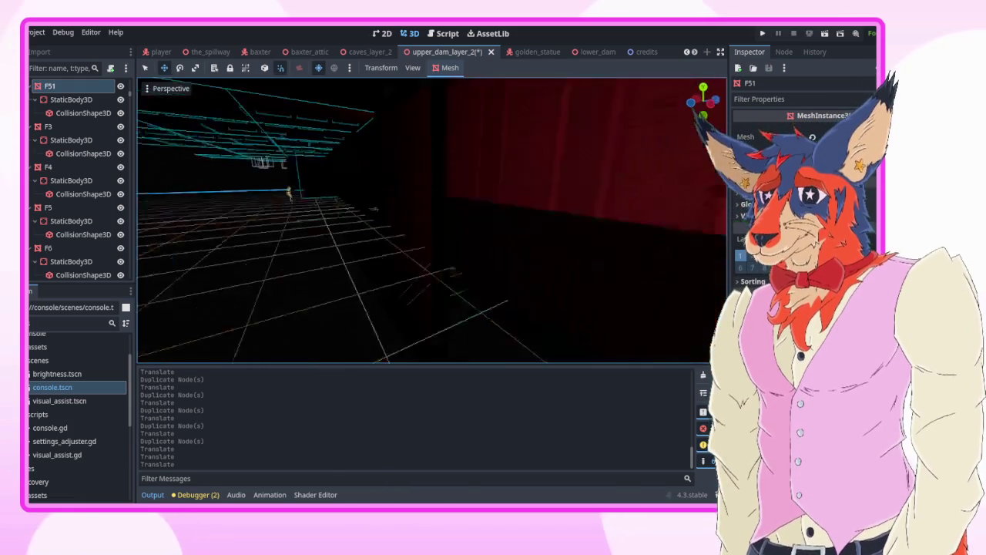
pyautogui.press('w')
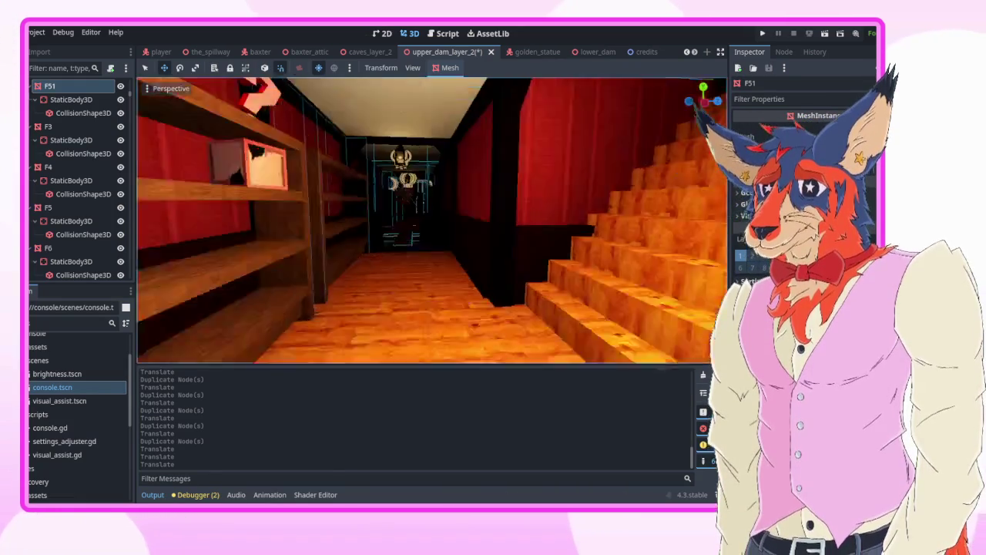
pyautogui.press('w')
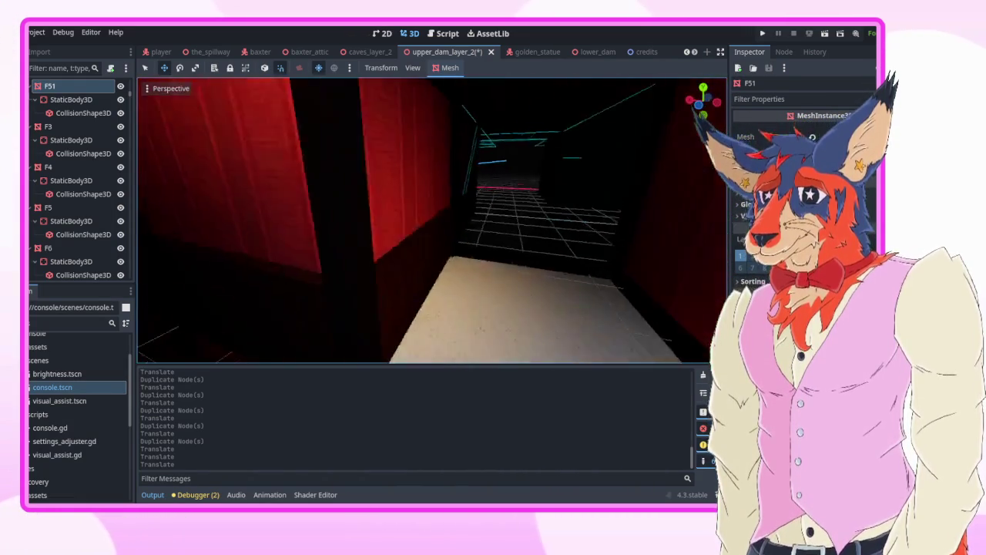
pyautogui.press('w')
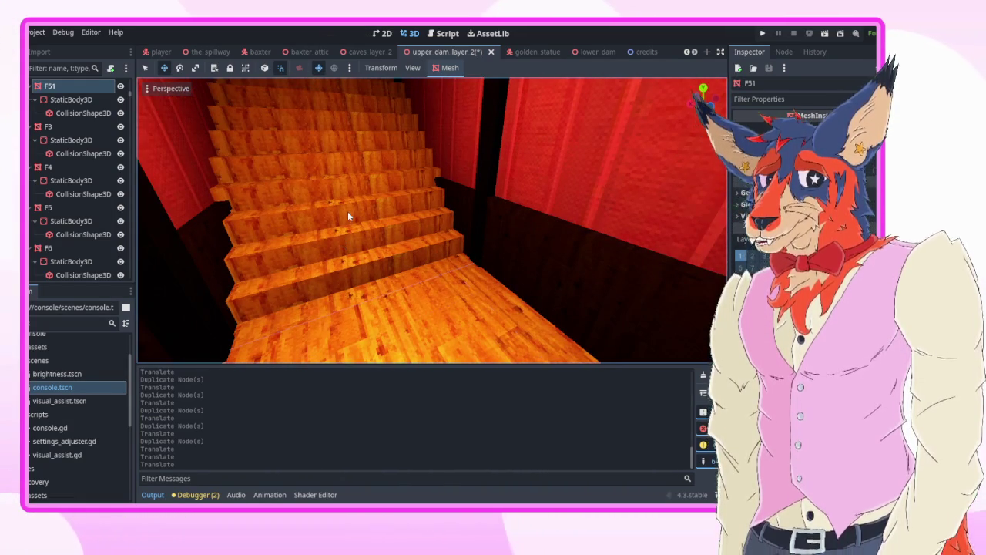
# - Duplicate a stair piece as Stair6, move it down 2 units, then shift it sideways and along Z
pyautogui.click(348, 211)
pyautogui.hotkey('ctrl', 'd')
pyautogui.moveTo(332, 96); pyautogui.dragTo(355, 216)
pyautogui.press('w')
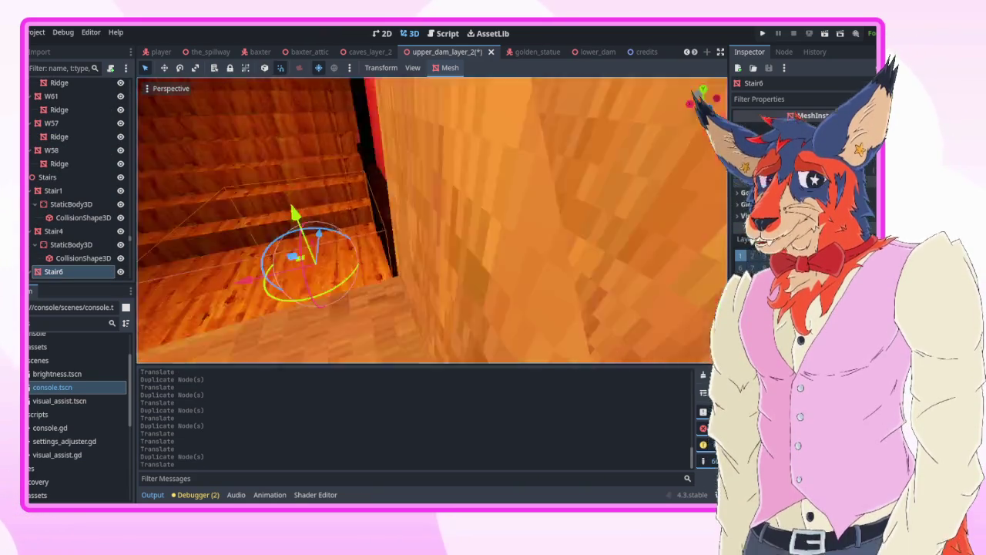
pyautogui.press('s')
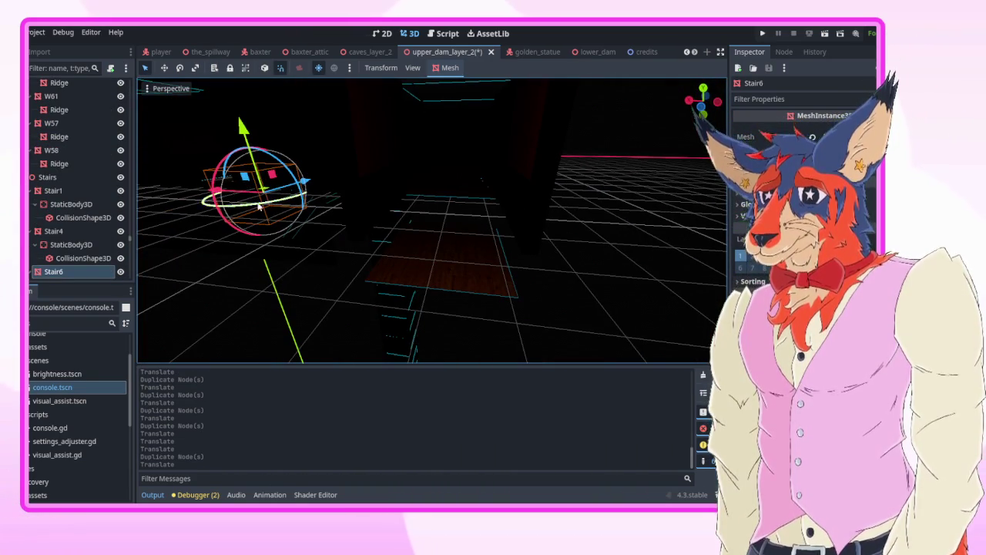
pyautogui.moveTo(204, 191); pyautogui.dragTo(393, 199)
pyautogui.press('a')
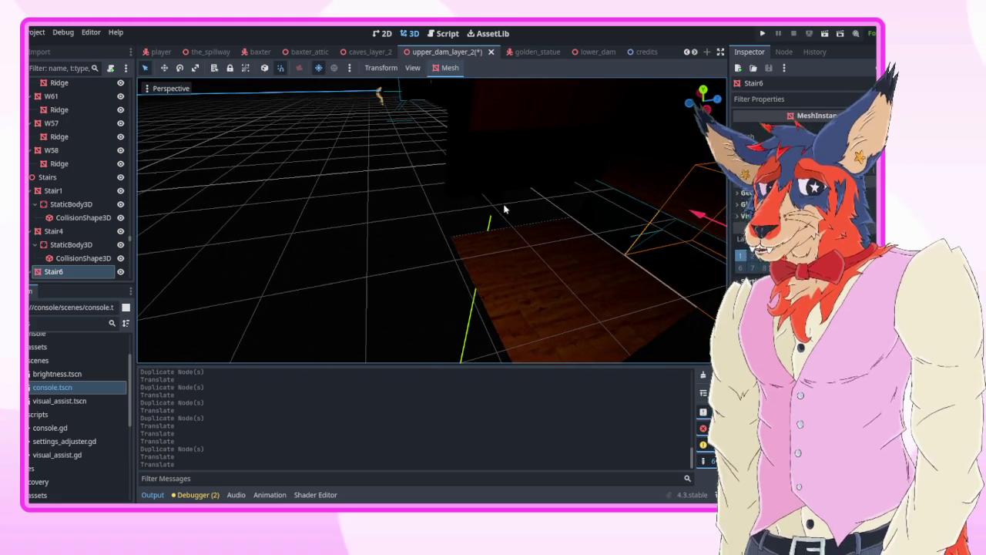
pyautogui.press('g')
pyautogui.press('z')
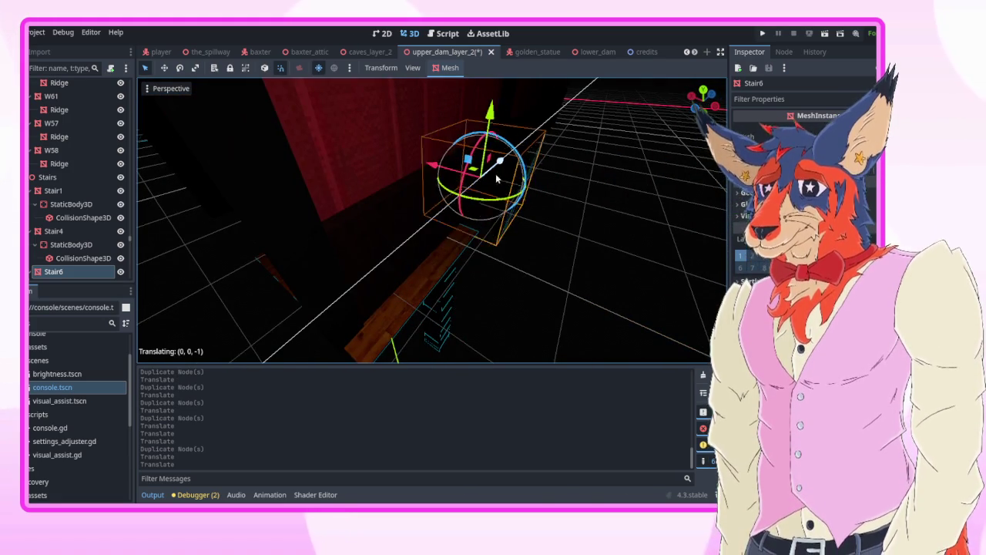
pyautogui.click(454, 210)
pyautogui.click(488, 242)
# - Duplicate wall W81 twice and move the W196 copy into place
pyautogui.press('w')
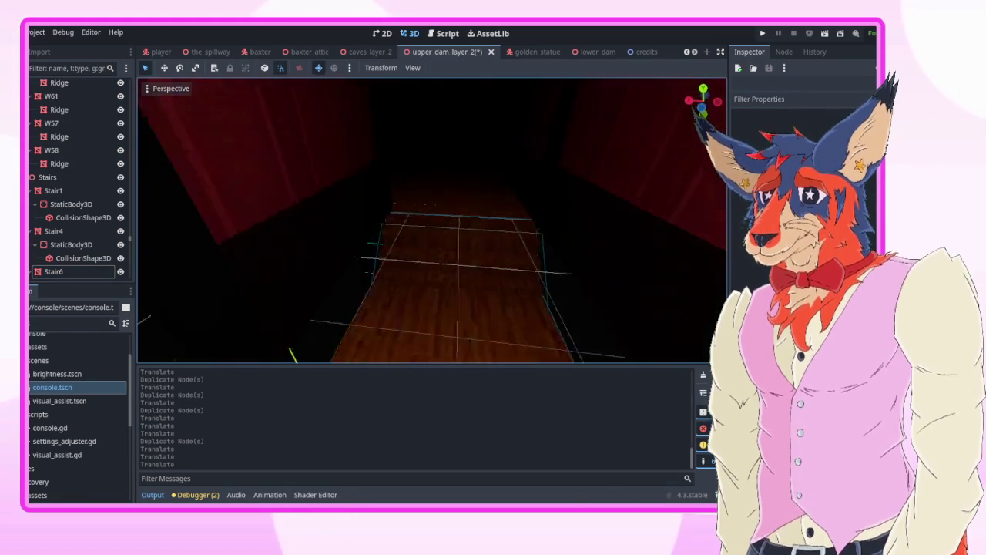
pyautogui.press('s')
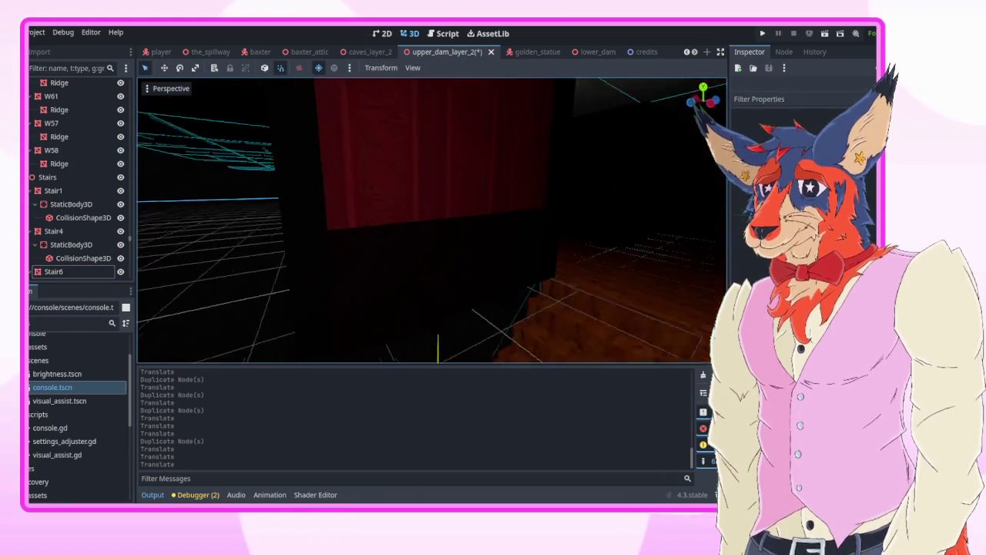
pyautogui.click(406, 247)
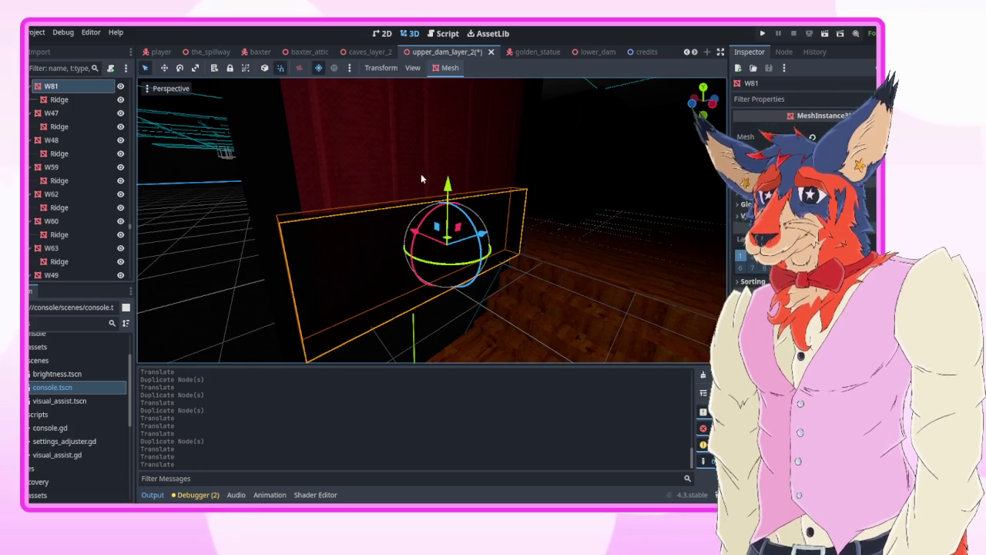
pyautogui.hotkey('ctrl', 'd')
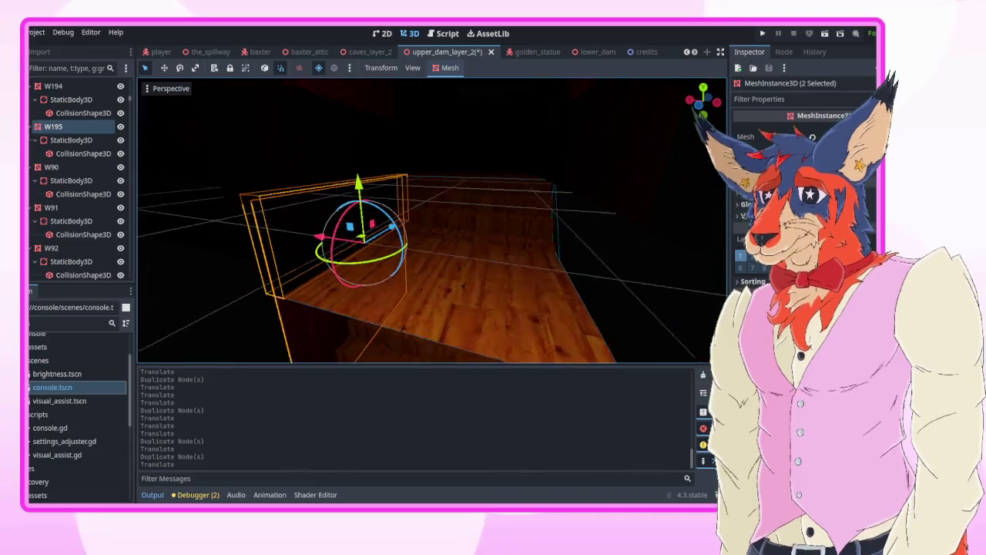
pyautogui.hotkey('ctrl', 'd')
pyautogui.moveTo(315, 237)
pyautogui.mouseDown()
pyautogui.moveTo(524, 258)
pyautogui.moveTo(488, 260)
pyautogui.mouseUp()
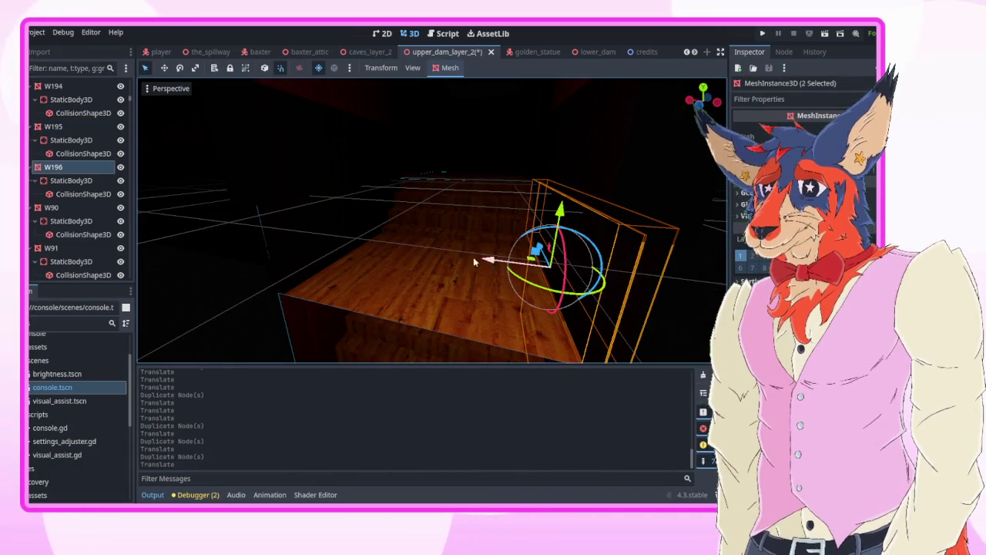
# - Duplicate the left and right pillars, move the copies downward, and save the scene
pyautogui.click(497, 210)
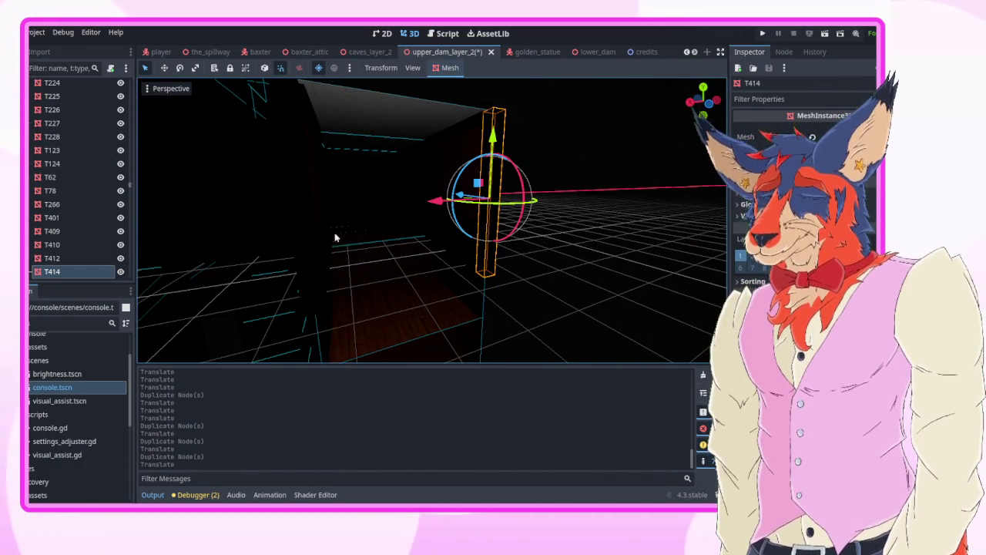
pyautogui.keyDown('shift'); pyautogui.click(316, 241); pyautogui.keyUp('shift')
pyautogui.hotkey('ctrl', 'd')
pyautogui.moveTo(411, 147); pyautogui.dragTo(411, 290)
pyautogui.click(605, 303)
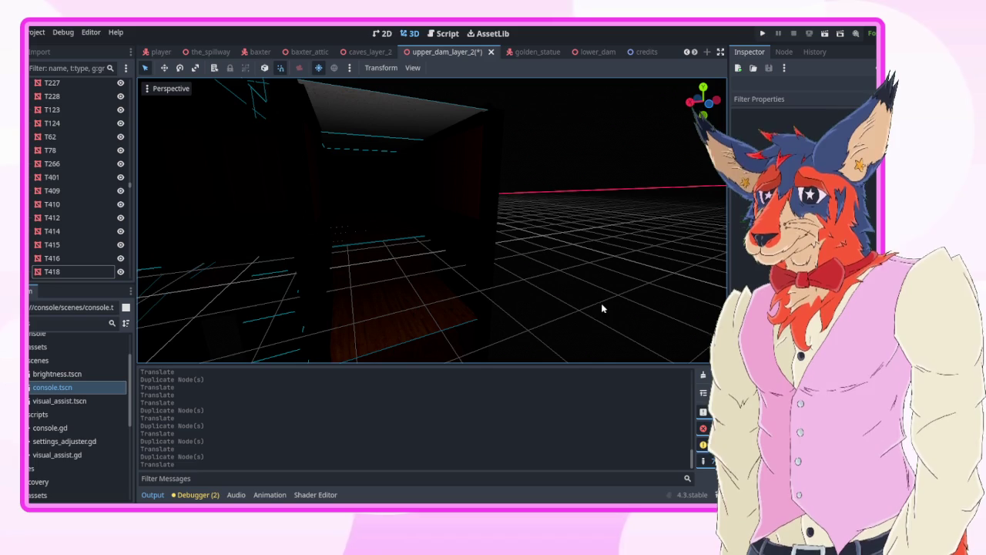
pyautogui.hotkey('ctrl', 's')
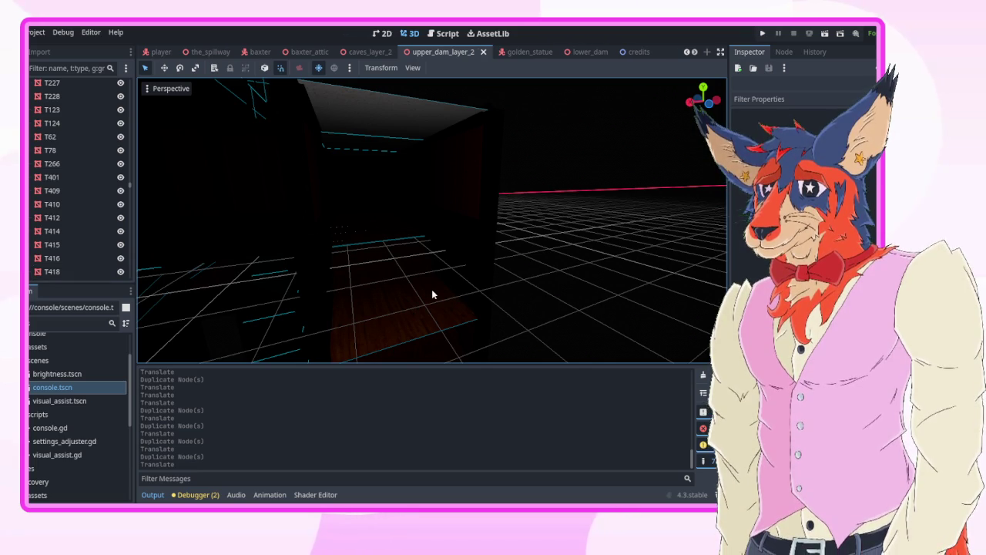
# - Duplicate the floor piece below the stairs as F52 and raise it
pyautogui.press('w')
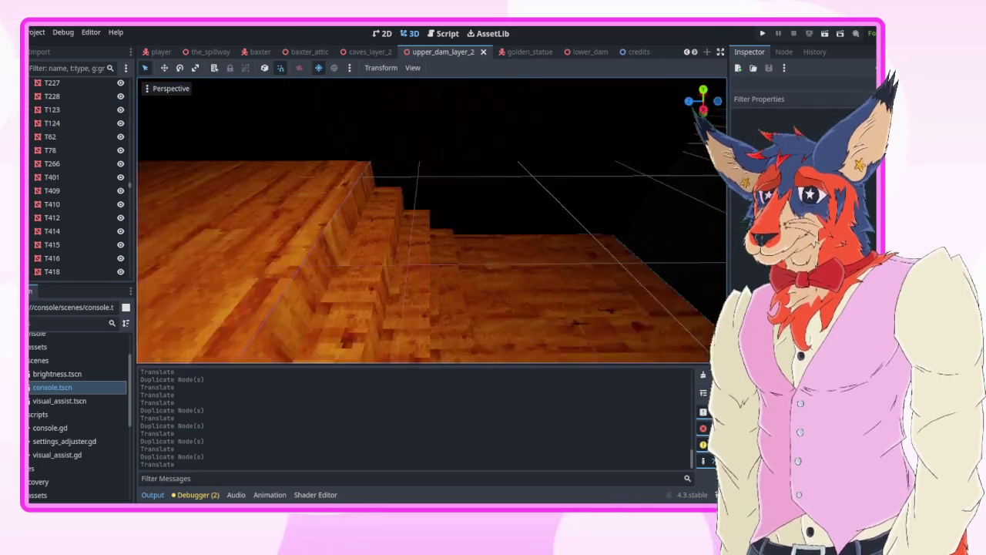
pyautogui.press('w')
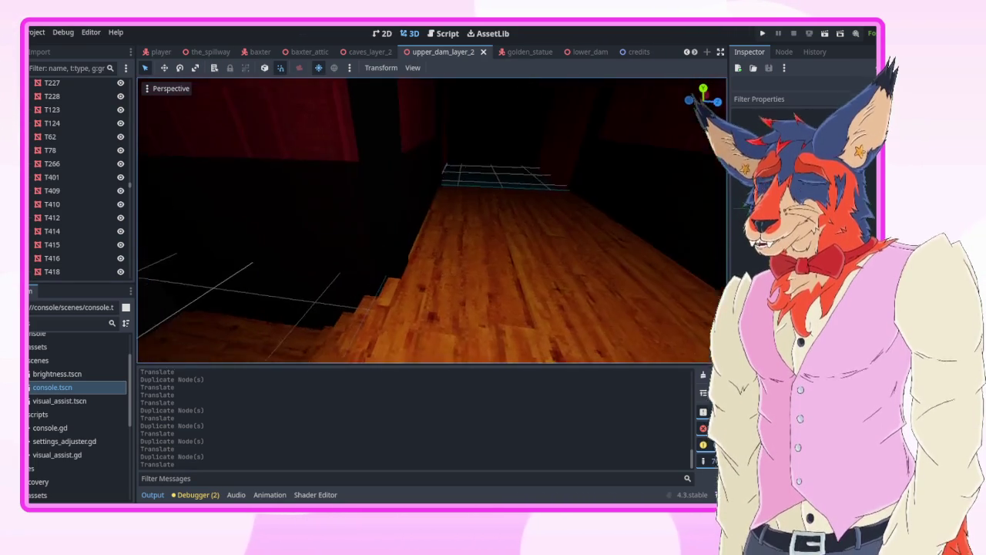
pyautogui.press('w')
pyautogui.click(396, 256)
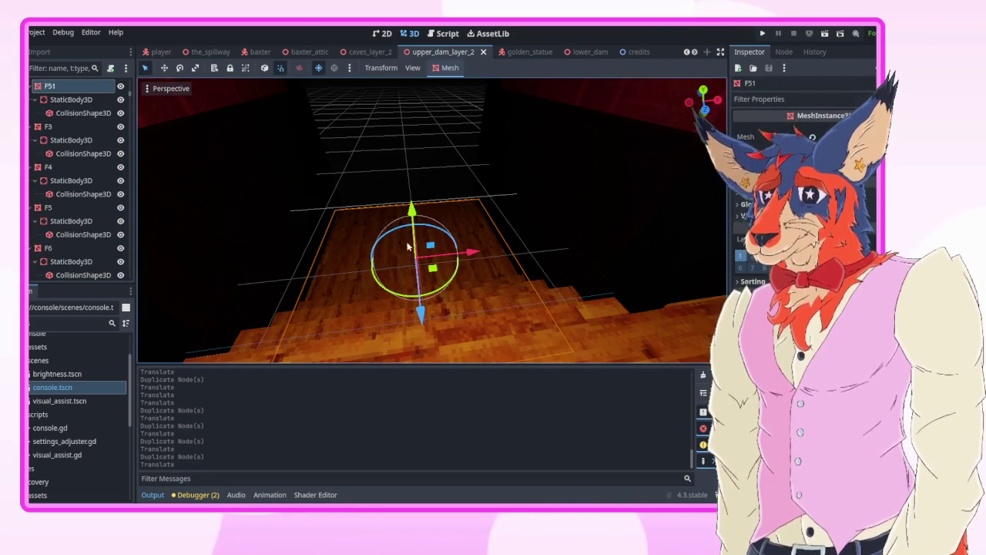
pyautogui.hotkey('ctrl', 'd')
pyautogui.moveTo(413, 218)
pyautogui.mouseDown()
pyautogui.moveTo(409, 173)
pyautogui.moveTo(409, 188)
pyautogui.mouseUp()
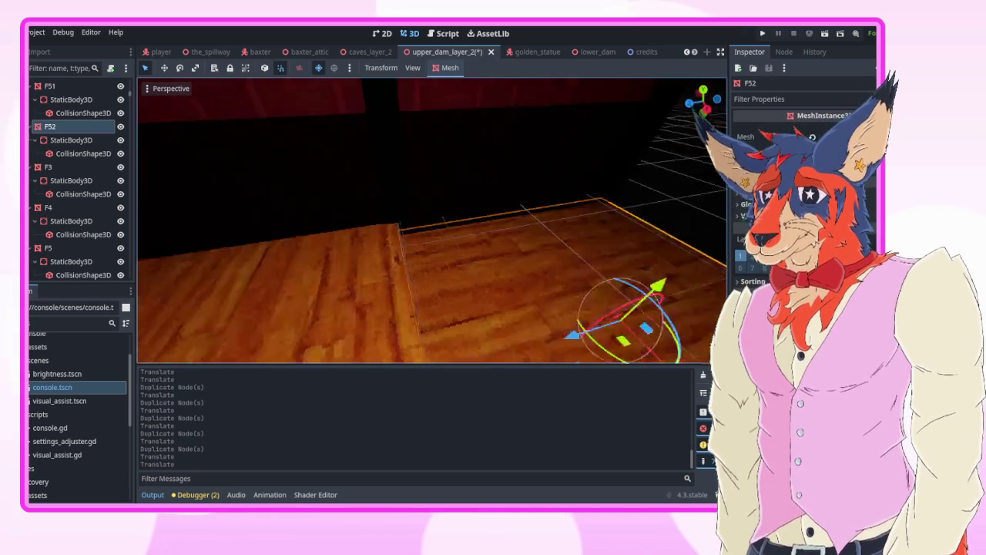
# - Delete F52's StaticBody3D child and set its Surface Material Override 0 to the water material
pyautogui.click(86, 140)
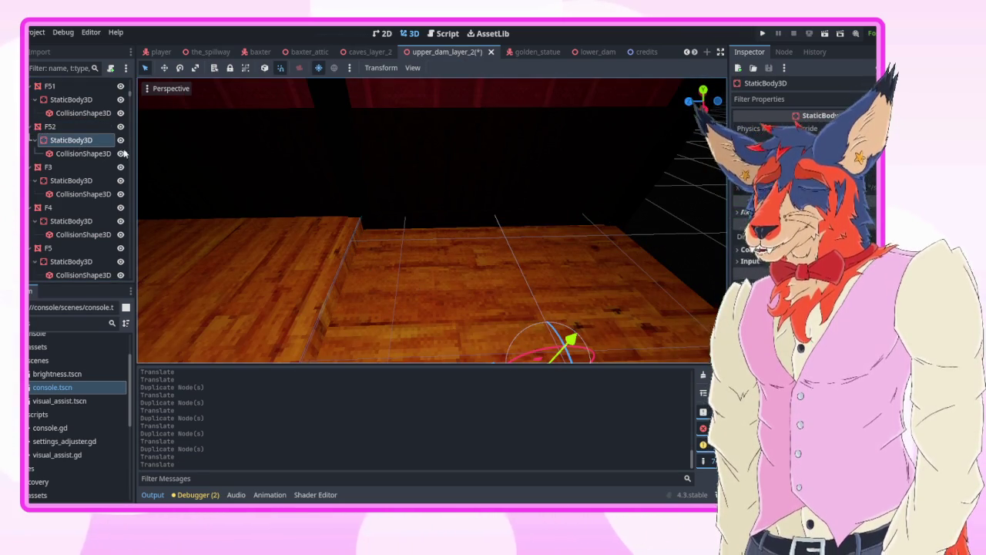
pyautogui.press('Delete')
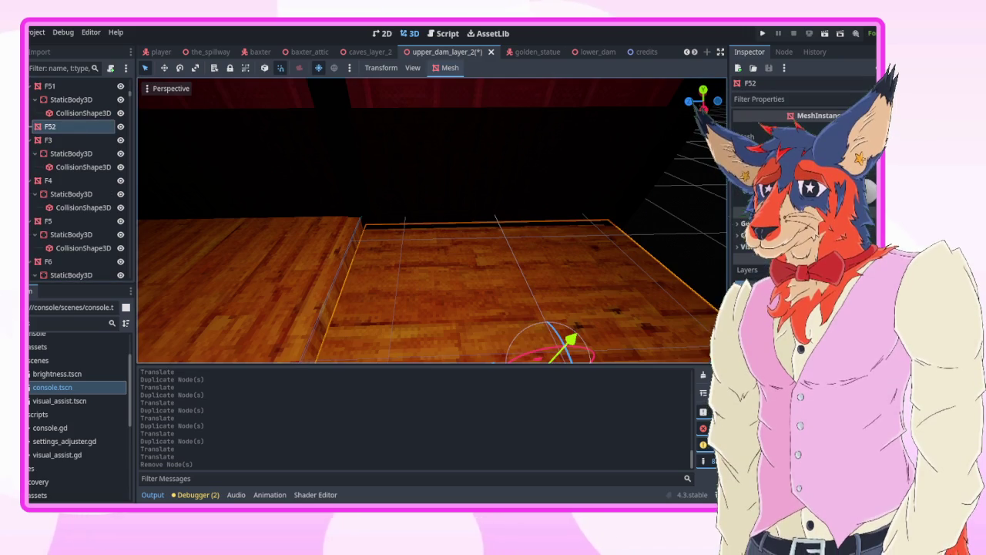
pyautogui.click(802, 185)
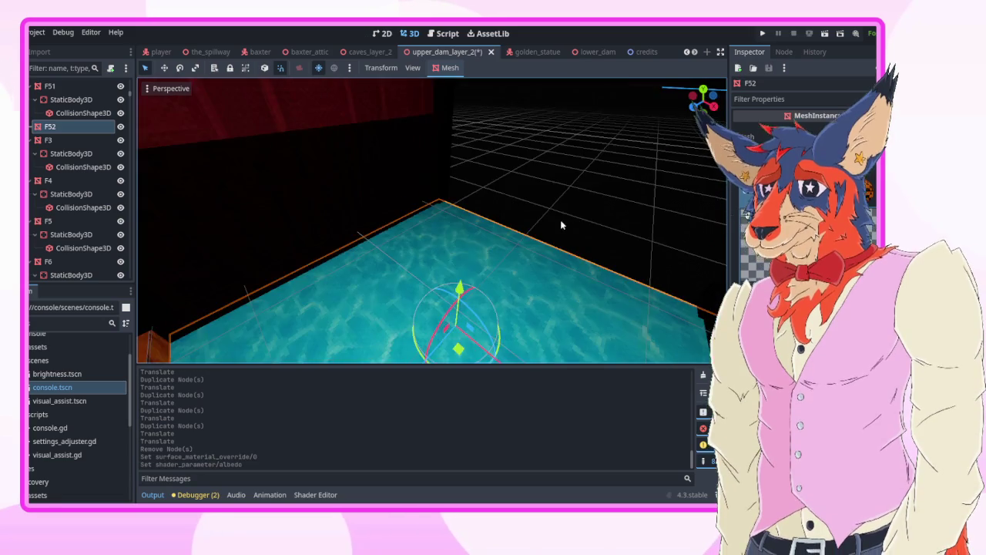
pyautogui.click(560, 221)
pyautogui.moveTo(421, 226); pyautogui.dragTo(422, 226)
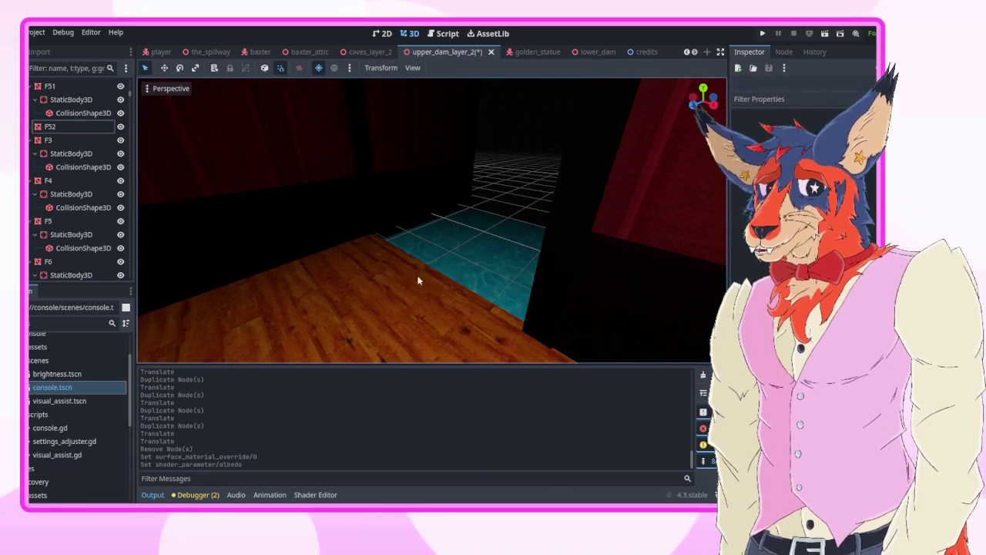
pyautogui.moveTo(414, 190); pyautogui.dragTo(440, 217)
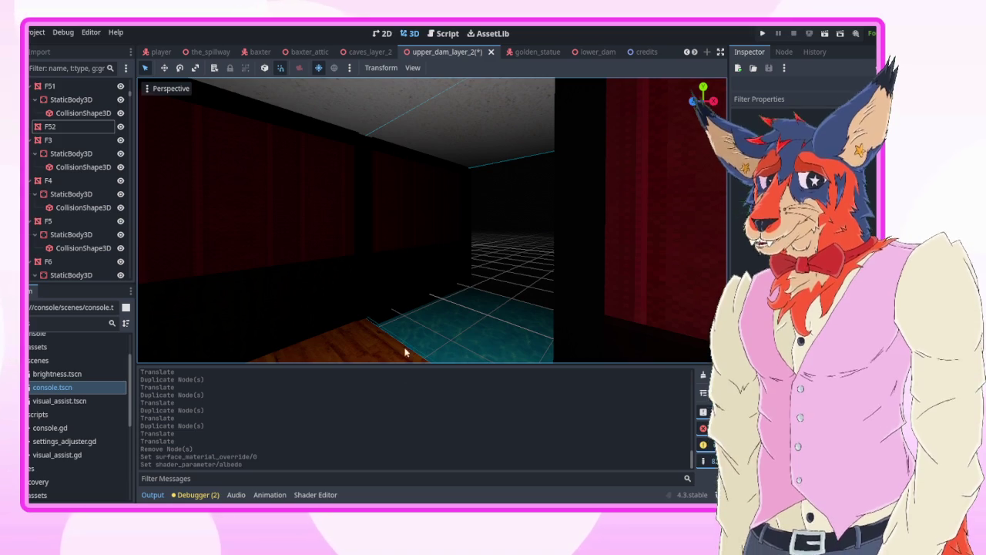
pyautogui.moveTo(431, 333); pyautogui.dragTo(435, 278)
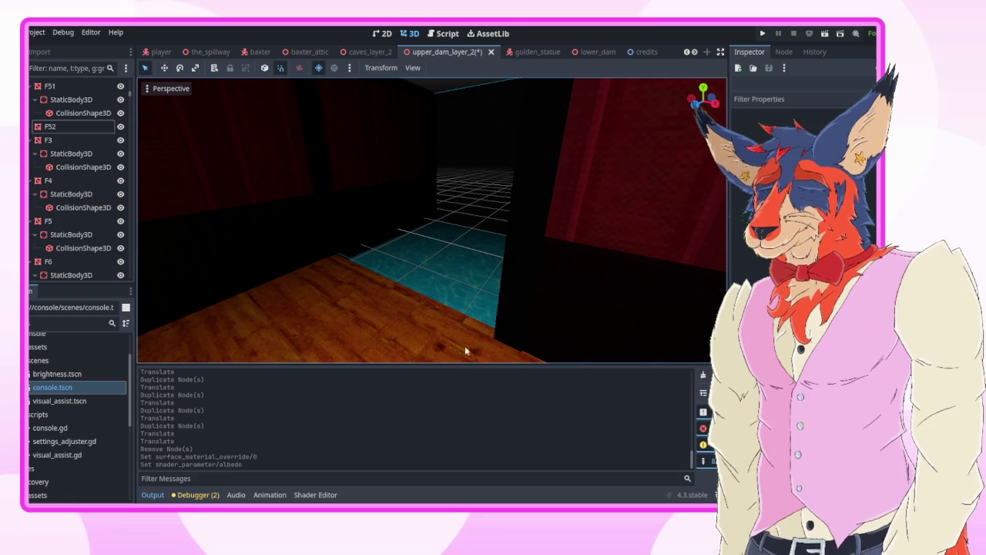
pyautogui.moveTo(471, 312)
pyautogui.mouseDown()
pyautogui.moveTo(439, 316)
pyautogui.moveTo(408, 273)
pyautogui.mouseUp()
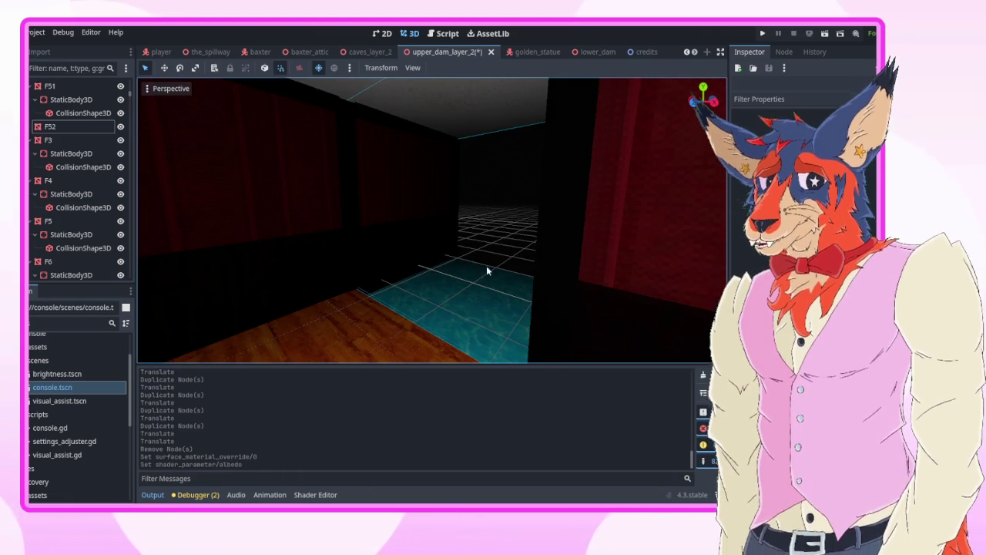
pyautogui.moveTo(474, 281); pyautogui.dragTo(408, 264)
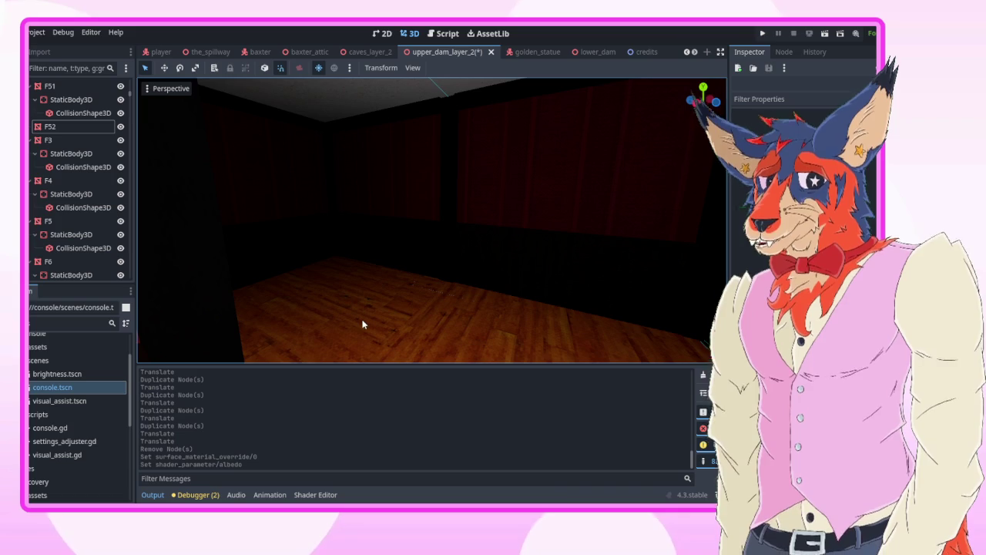
pyautogui.moveTo(315, 220)
pyautogui.mouseDown()
pyautogui.moveTo(304, 216)
pyautogui.moveTo(363, 220)
pyautogui.moveTo(342, 262)
pyautogui.moveTo(323, 153)
pyautogui.mouseUp()
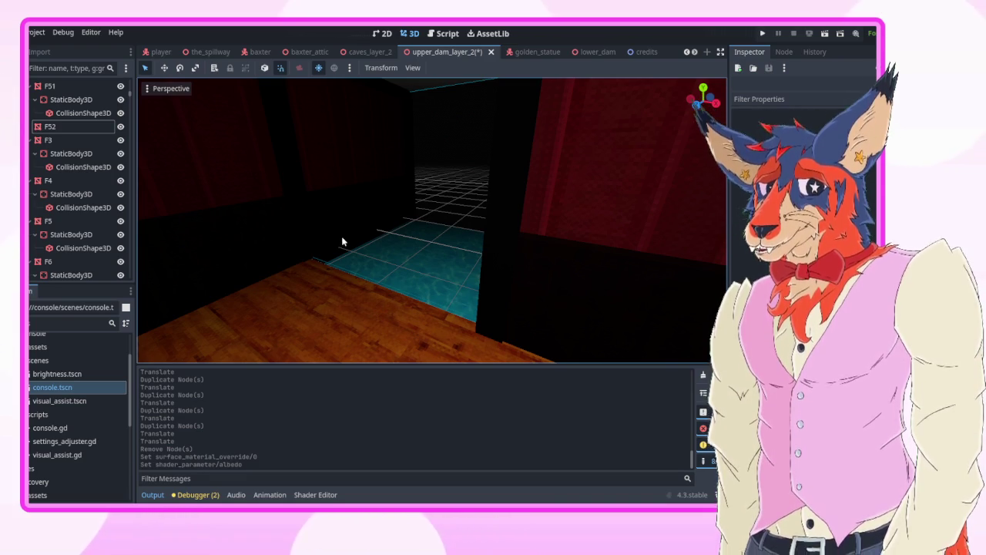
pyautogui.press('w')
pyautogui.press('w')
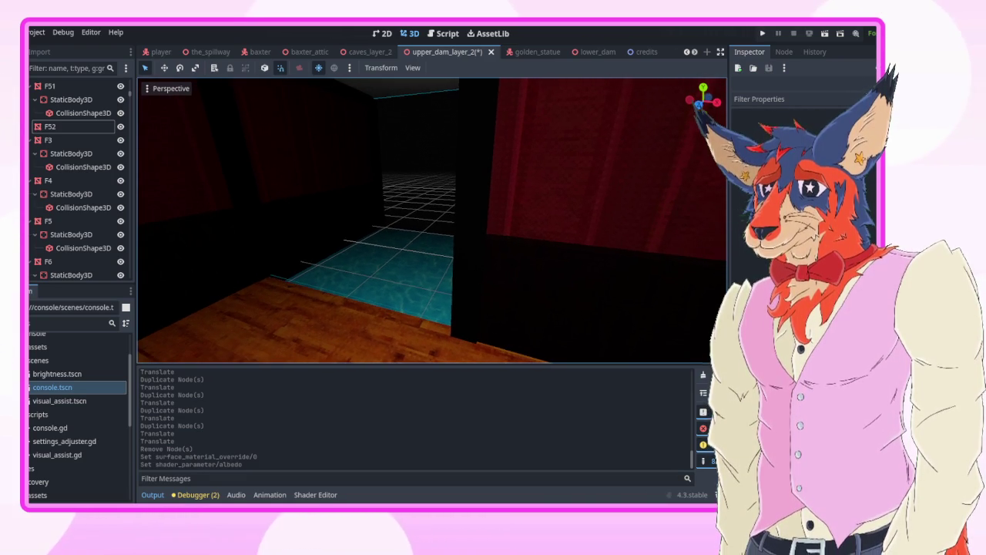
pyautogui.press('a')
pyautogui.press('w')
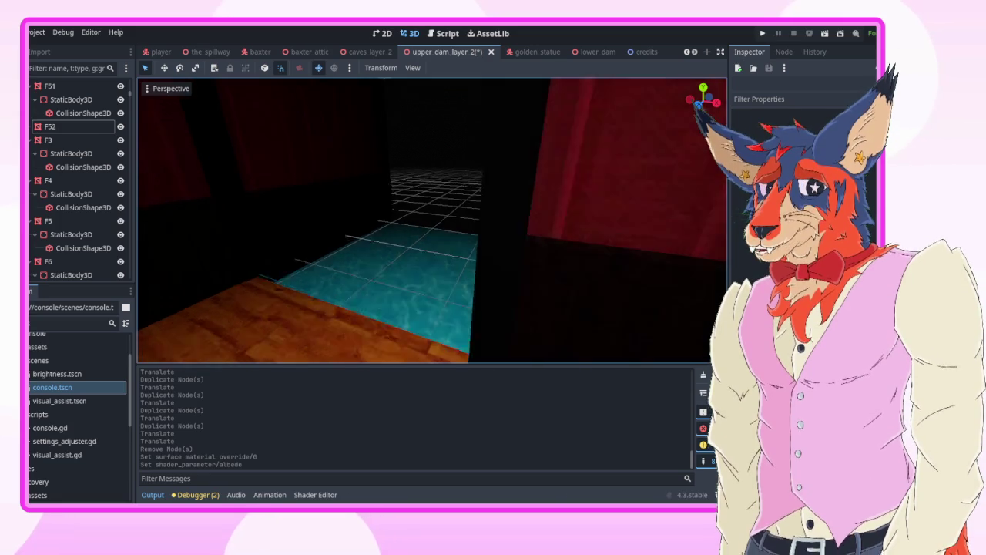
pyautogui.press('s')
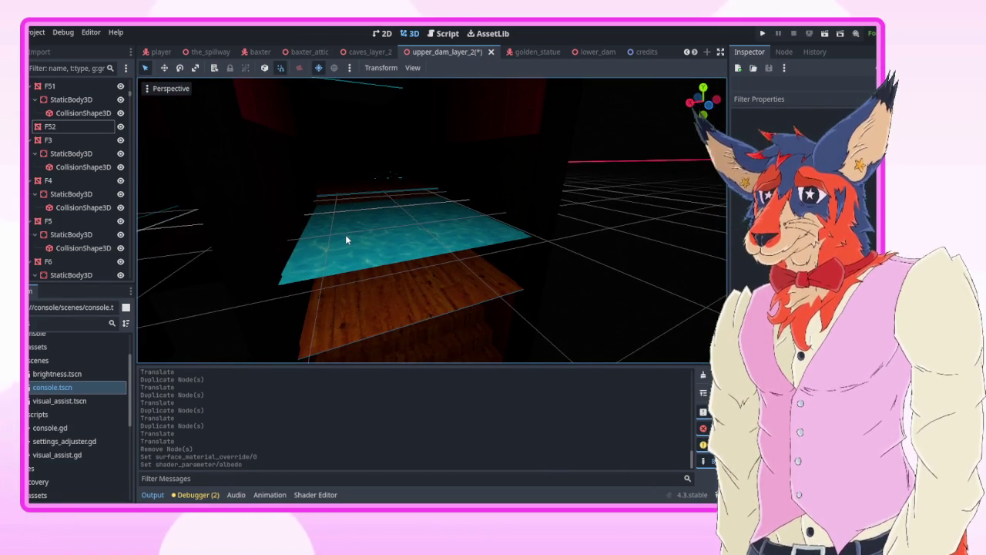
pyautogui.press('w')
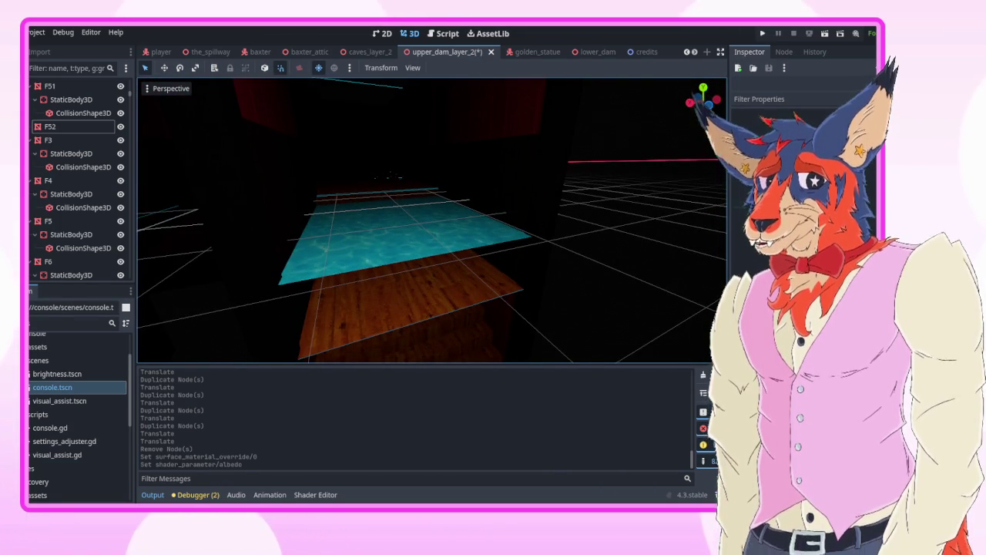
pyautogui.press('s')
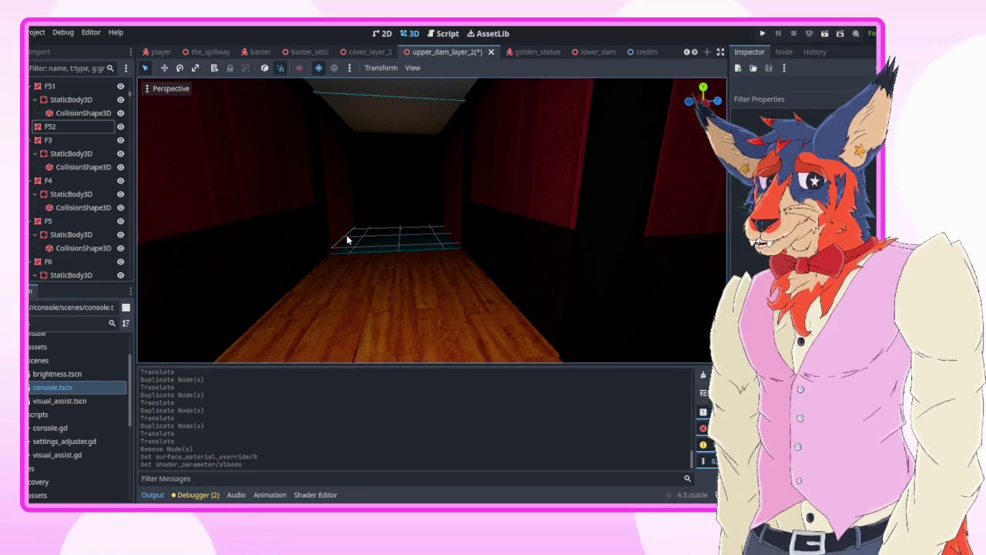
pyautogui.press('w')
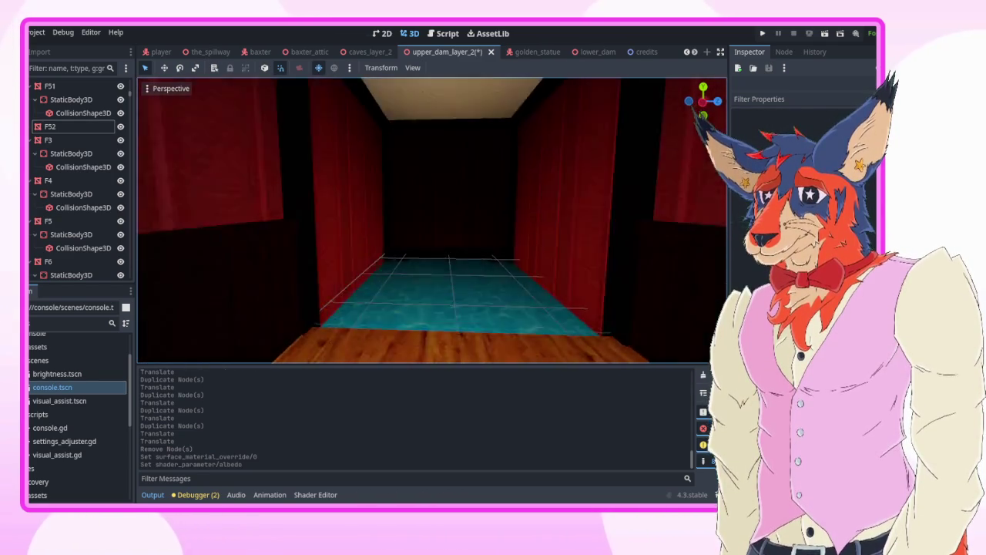
pyautogui.press('s')
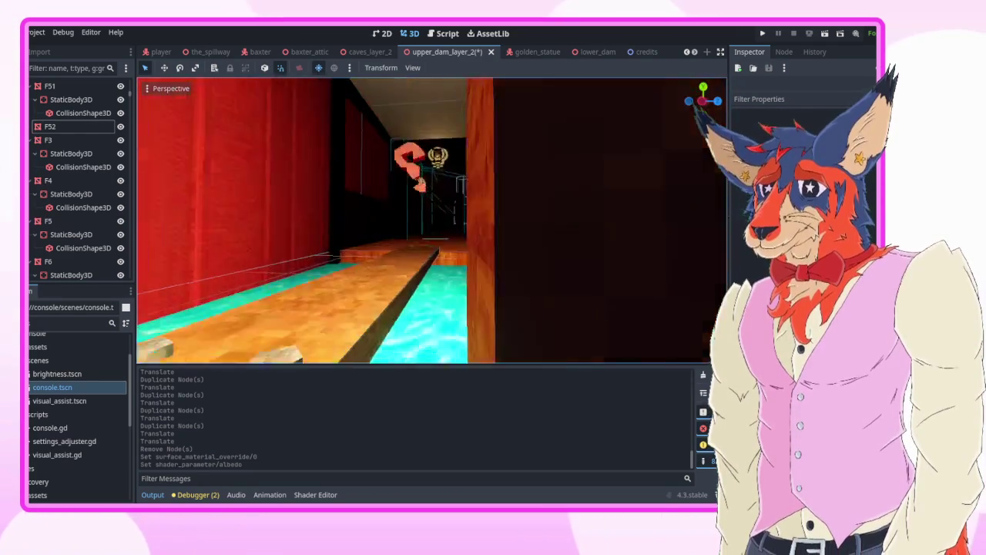
pyautogui.press('s')
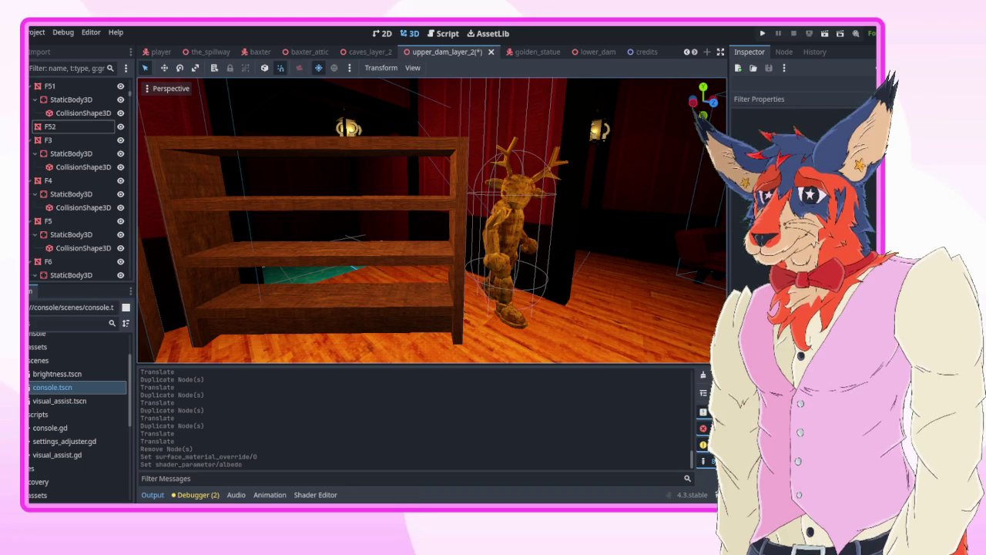
pyautogui.press('w')
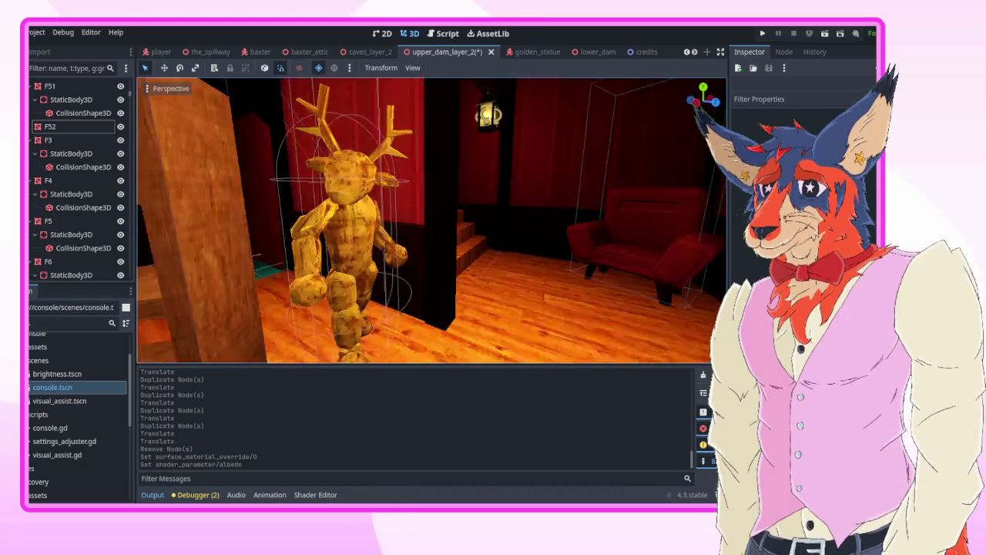
pyautogui.press('d')
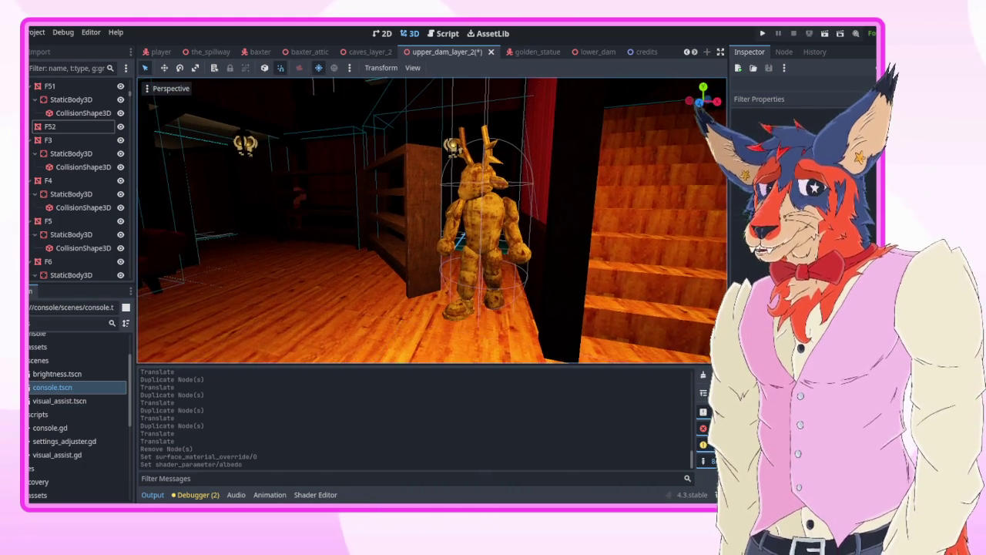
pyautogui.press('d')
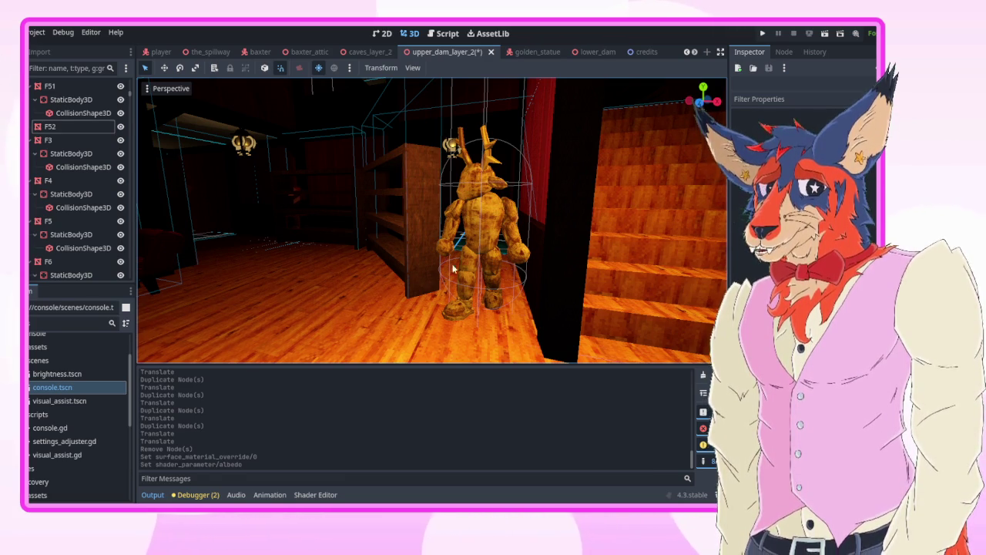
pyautogui.scroll(1, 436, 241)
pyautogui.press('w')
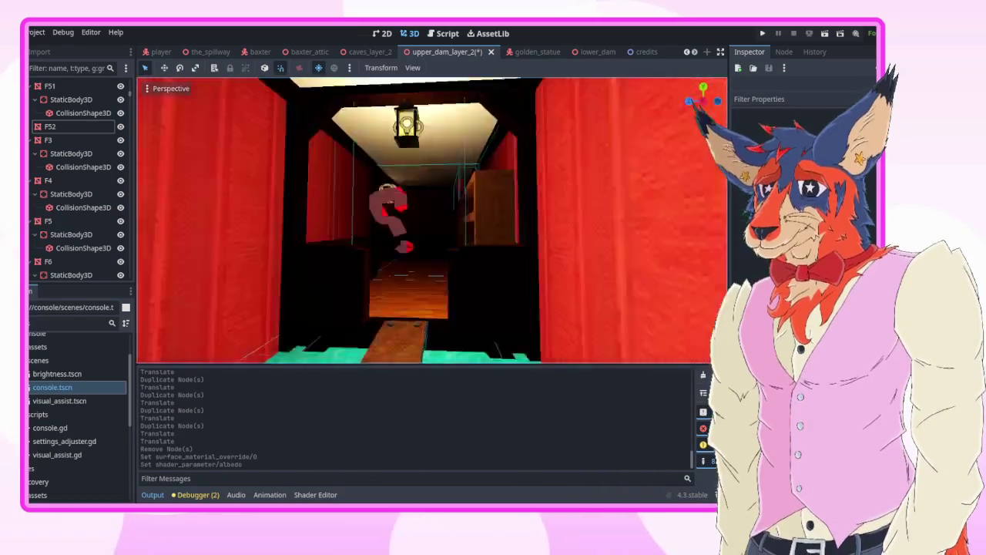
# - Duplicate wood slab F51 as F53 and move it 2 units along Z
pyautogui.press('w')
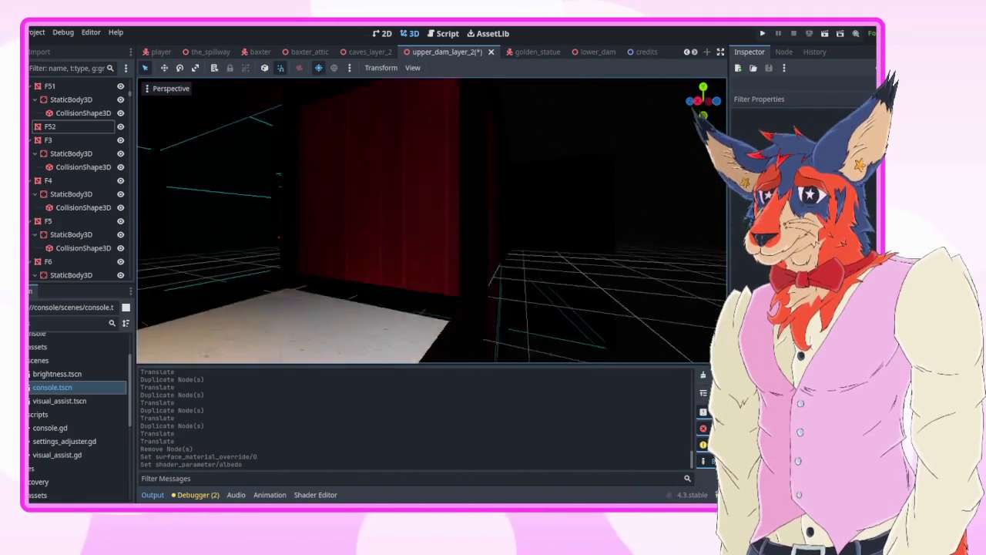
pyautogui.press('w')
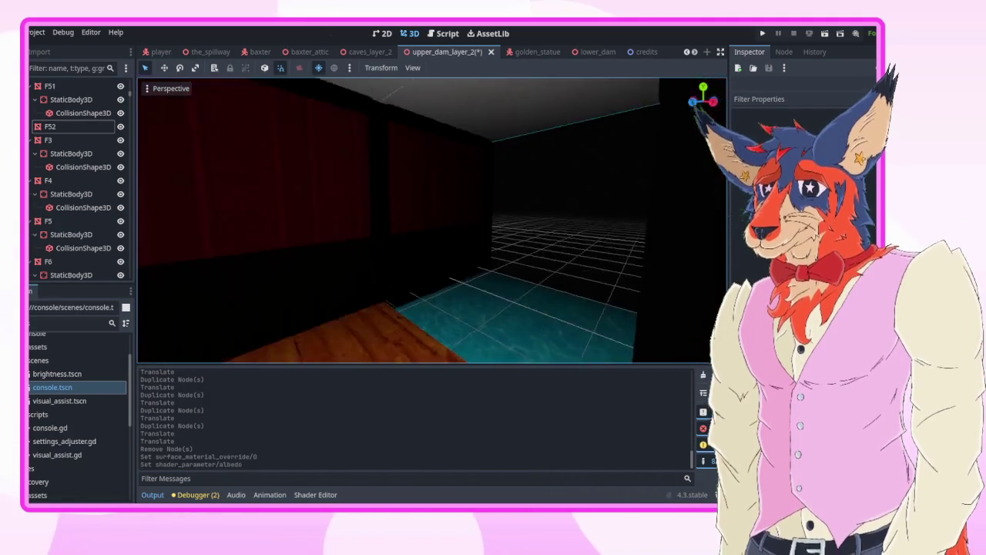
pyautogui.press('w')
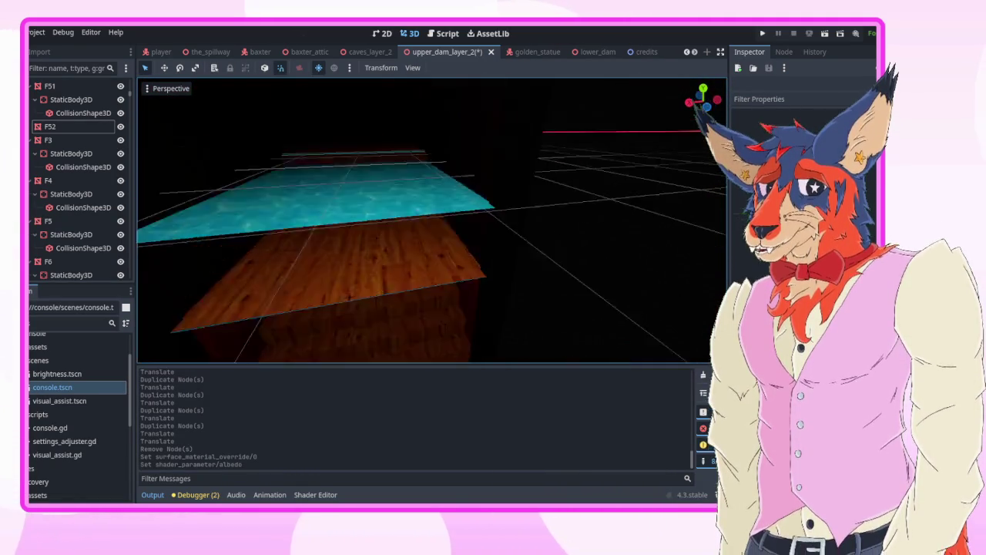
pyautogui.click(391, 227)
pyautogui.hotkey('ctrl', 'd')
pyautogui.moveTo(391, 224)
pyautogui.mouseDown()
pyautogui.moveTo(473, 249)
pyautogui.moveTo(503, 270)
pyautogui.mouseUp()
# - Duplicate wall W83 and slide the copy along the corridor, then duplicate again as W198
pyautogui.click(529, 205)
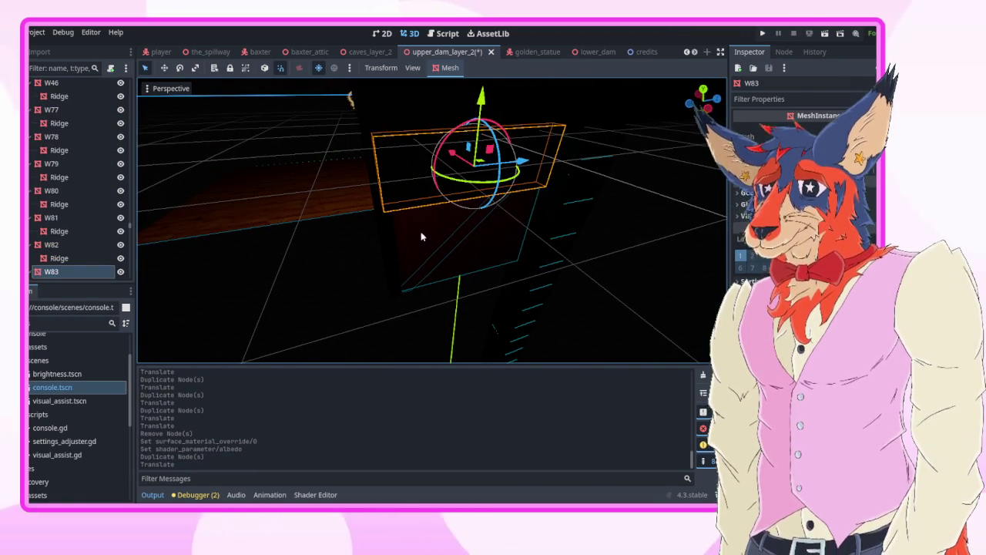
pyautogui.keyDown('shift'); pyautogui.click(422, 235); pyautogui.keyUp('shift')
pyautogui.hotkey('ctrl', 'd')
pyautogui.moveTo(422, 230); pyautogui.dragTo(348, 203)
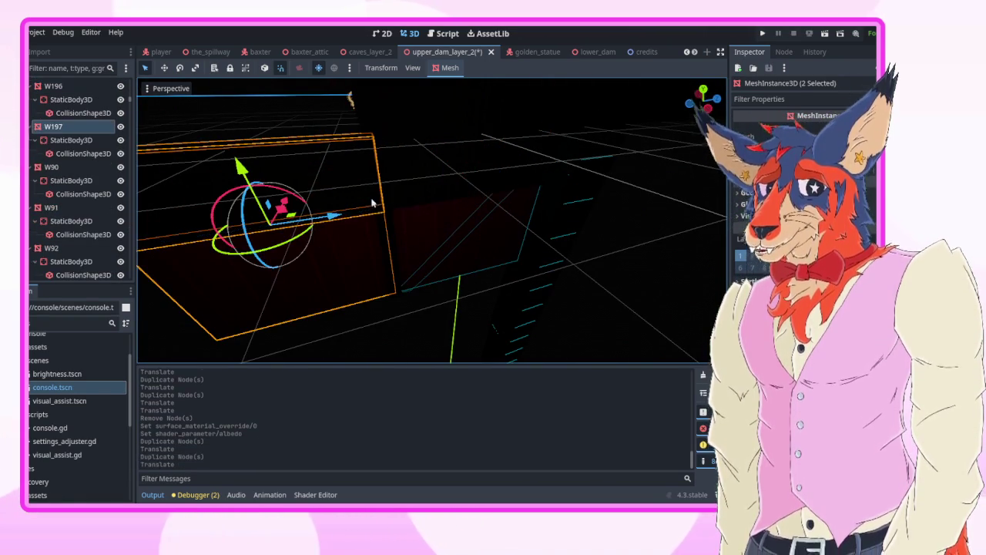
pyautogui.moveTo(434, 108)
pyautogui.mouseDown()
pyautogui.moveTo(503, 217)
pyautogui.moveTo(389, 257)
pyautogui.moveTo(373, 245)
pyautogui.mouseUp()
pyautogui.hotkey('ctrl', 'd')
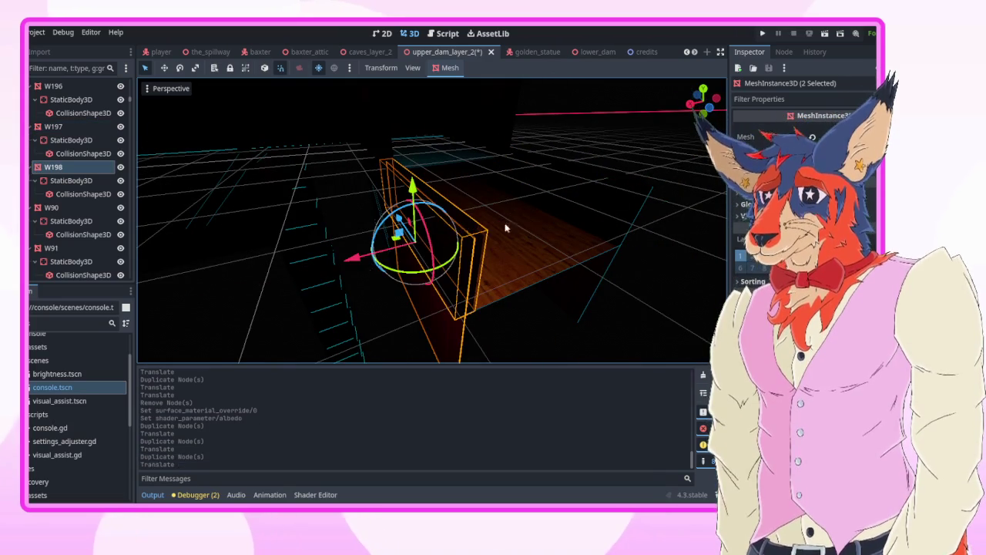
pyautogui.click(696, 203)
pyautogui.moveTo(695, 202); pyautogui.dragTo(438, 213)
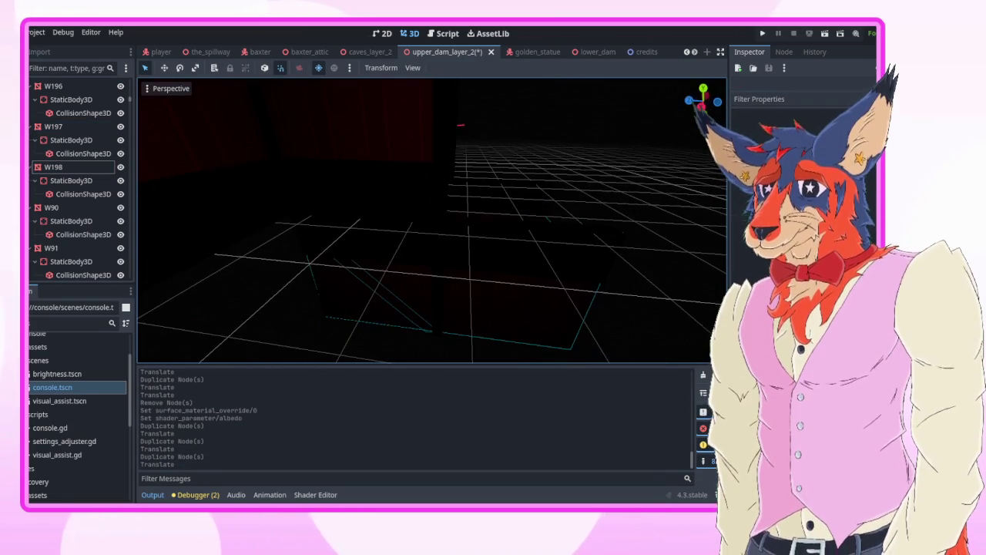
# - Select T419 with more wall pieces, undo a misplaced move, then duplicate and shift them along the corridor
pyautogui.click(439, 243)
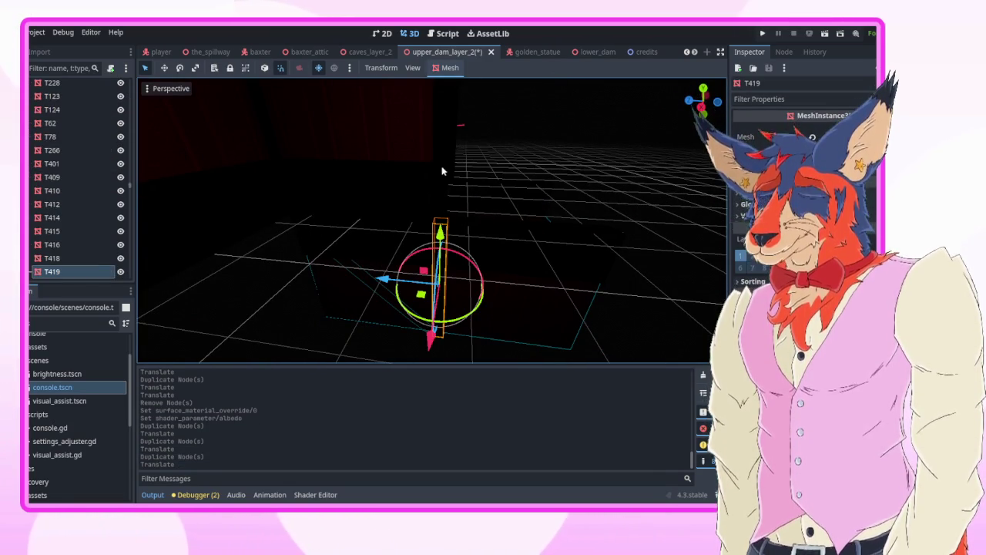
pyautogui.keyDown('shift'); pyautogui.click(362, 124); pyautogui.keyUp('shift')
pyautogui.keyDown('shift'); pyautogui.click(346, 108); pyautogui.keyUp('shift')
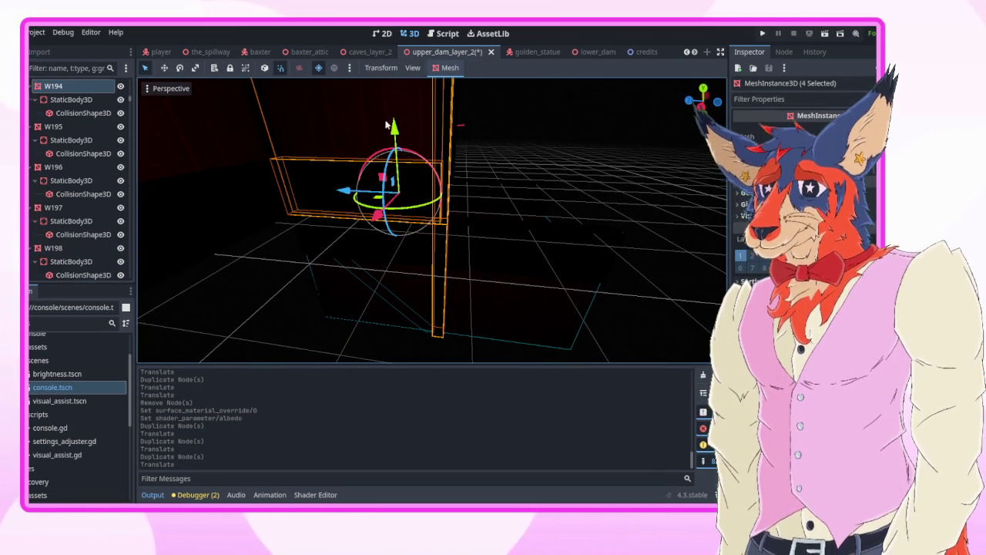
pyautogui.moveTo(347, 107); pyautogui.dragTo(386, 125)
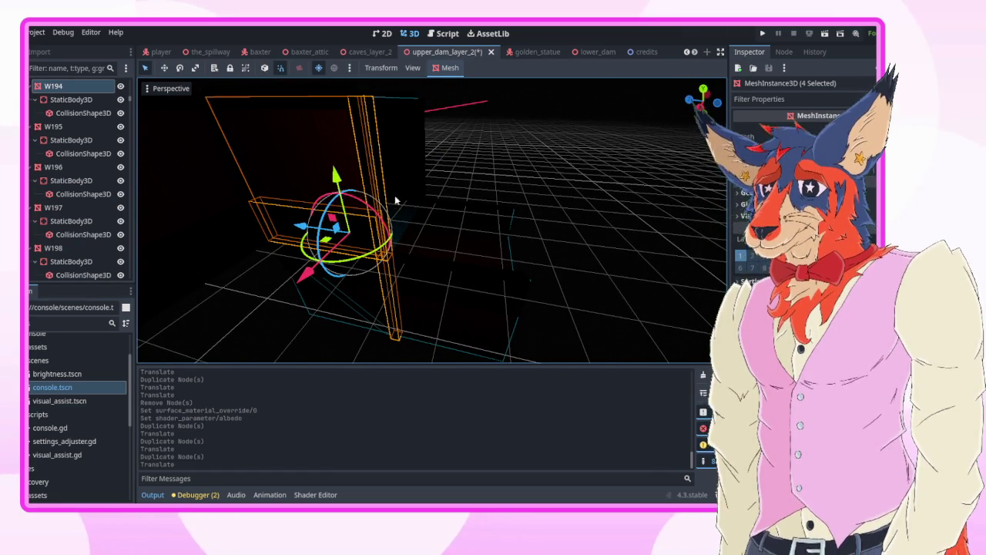
pyautogui.moveTo(301, 226); pyautogui.dragTo(422, 229)
pyautogui.hotkey('ctrl', 'z')
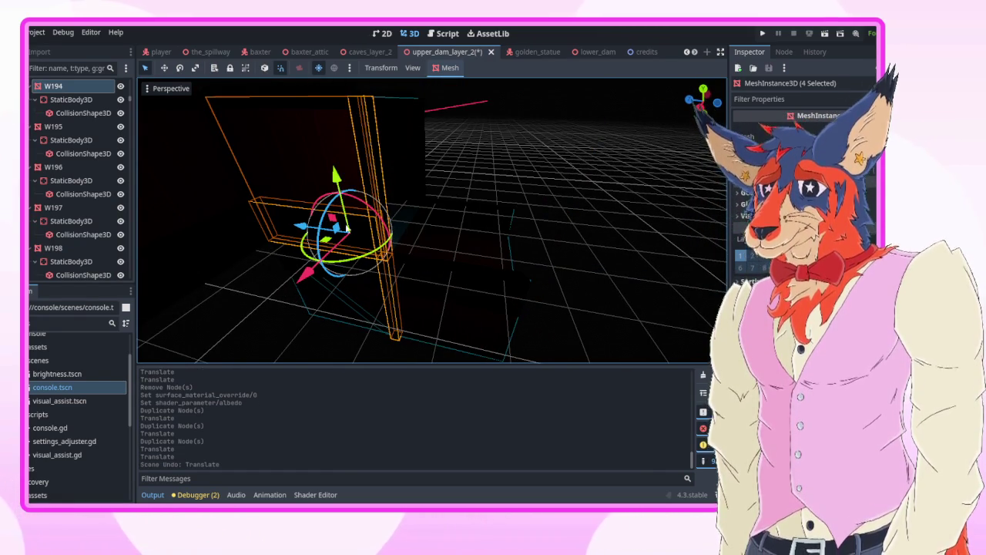
pyautogui.hotkey('ctrl', 'd')
pyautogui.moveTo(300, 226); pyautogui.dragTo(461, 236)
pyautogui.click(680, 250)
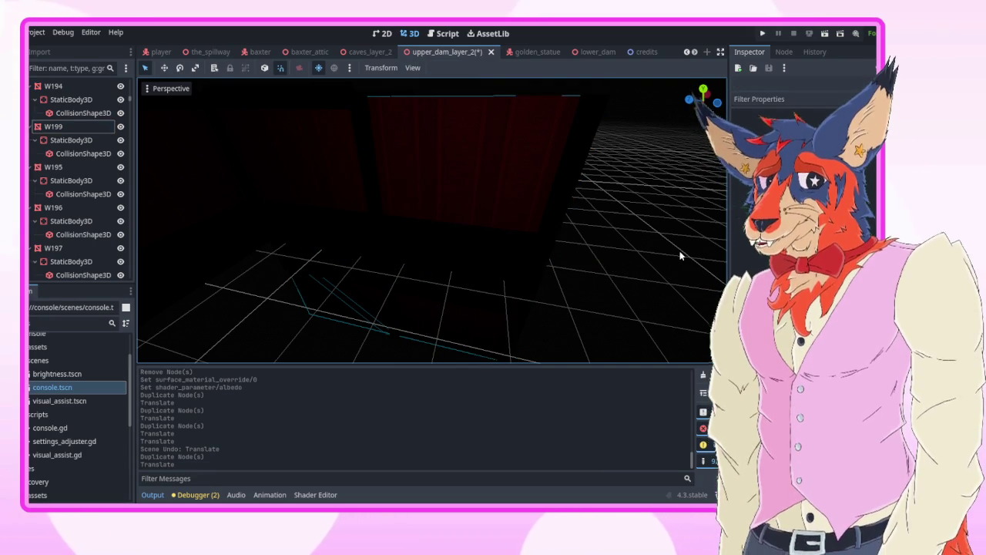
# - Look down the extended corridor and save upper_dam_layer_2
pyautogui.moveTo(680, 251); pyautogui.dragTo(680, 250)
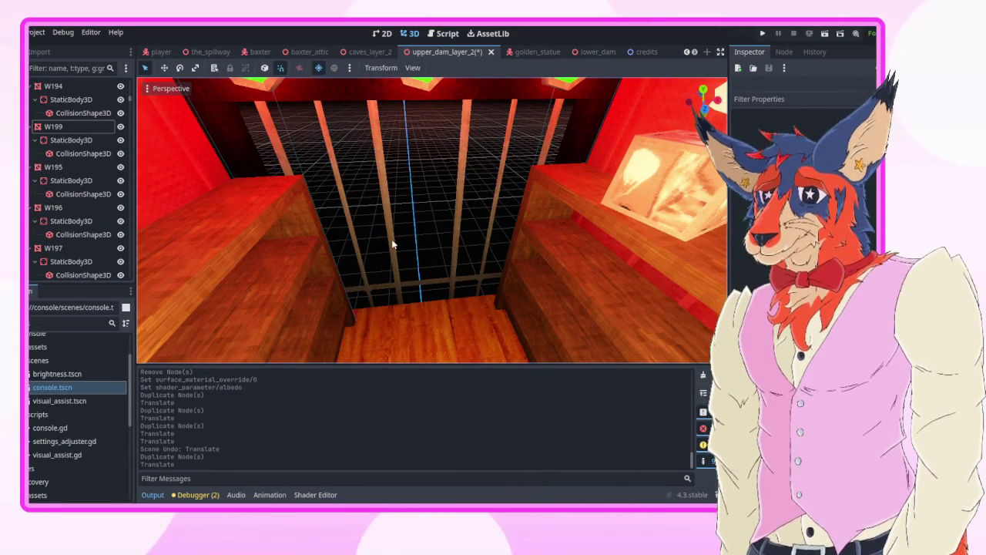
pyautogui.moveTo(392, 245); pyautogui.dragTo(392, 245)
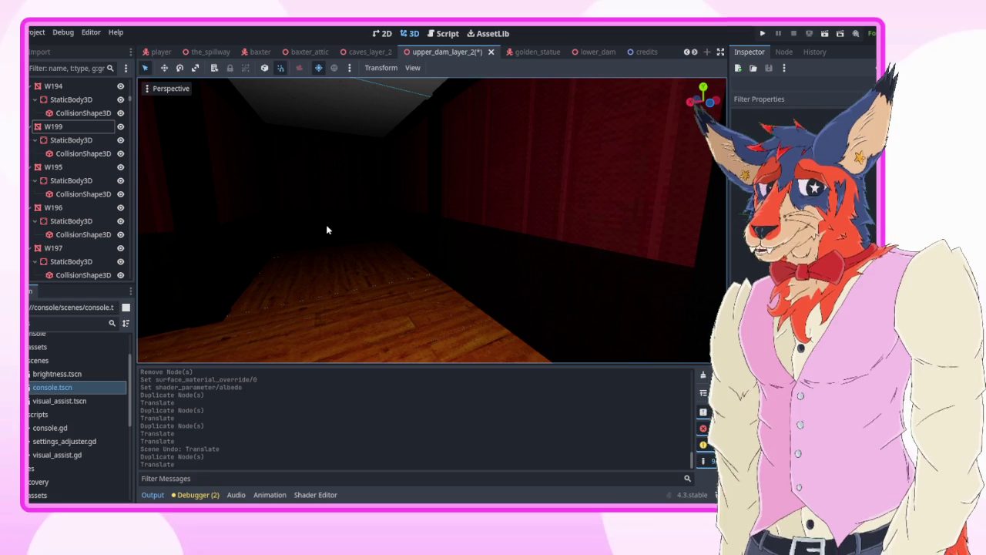
pyautogui.moveTo(432, 220); pyautogui.dragTo(327, 244)
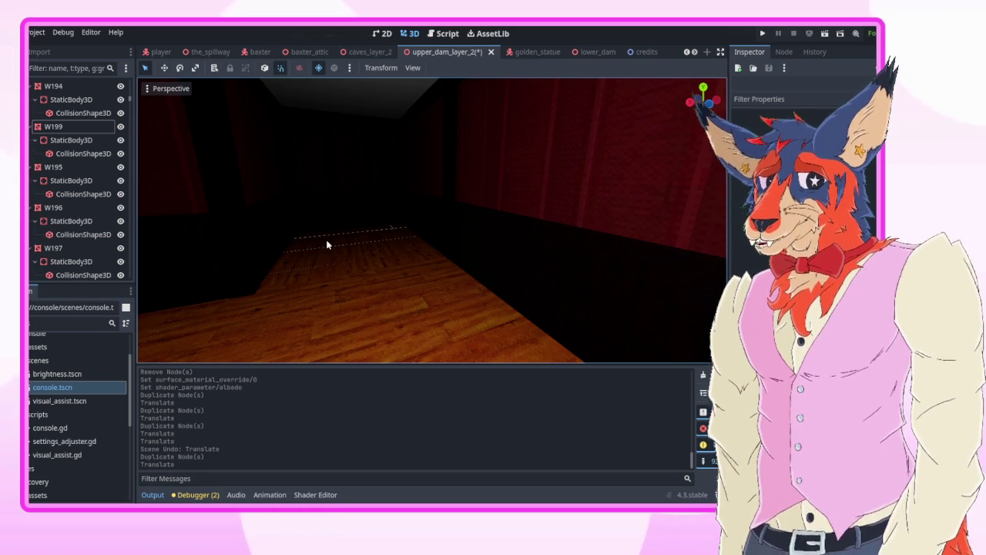
pyautogui.moveTo(323, 245); pyautogui.dragTo(324, 245)
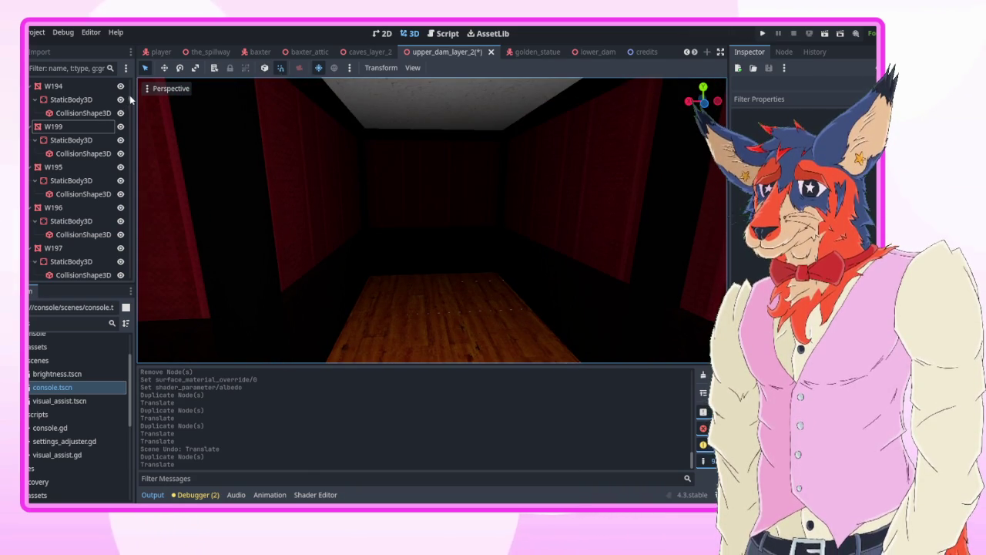
pyautogui.hotkey('ctrl', 's')
# - Collapse the Floor, Ceiling and Stairs branches in the Scene dock
pyautogui.scroll(10, 87, 115)
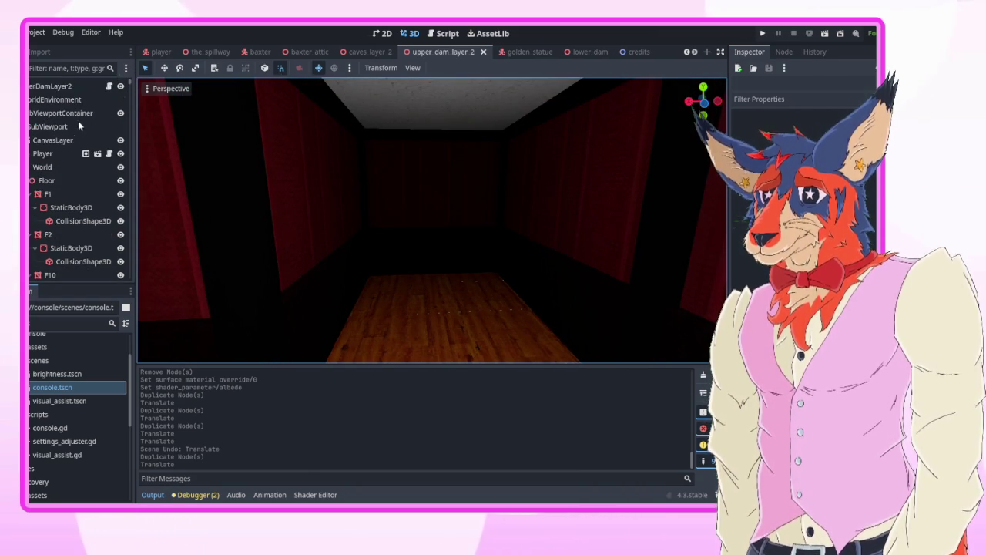
pyautogui.click(32, 180)
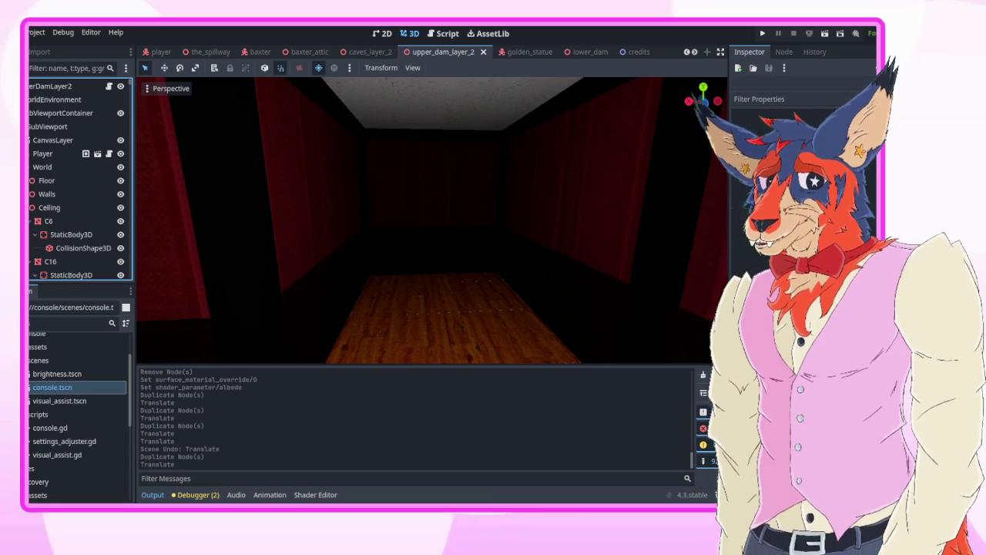
pyautogui.press('Left')
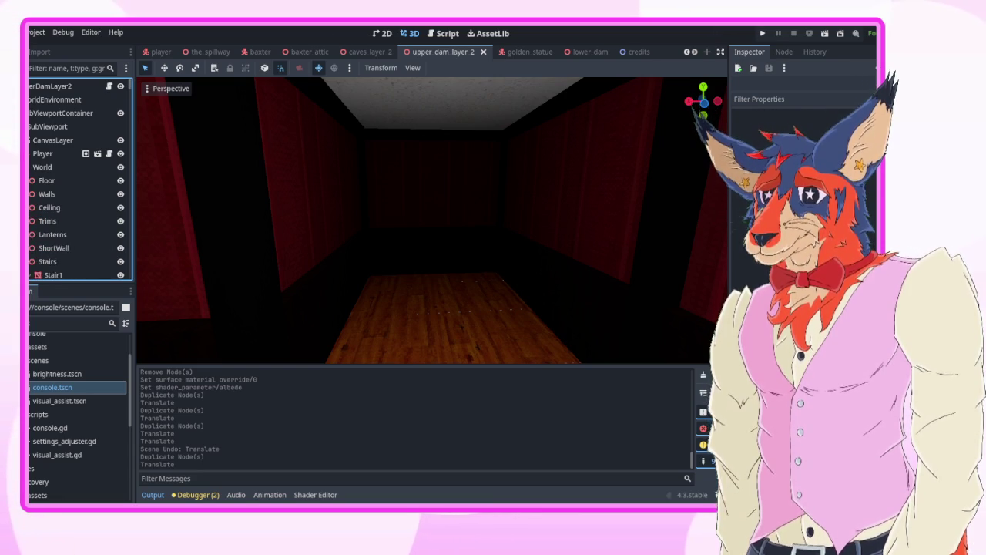
pyautogui.press('Left')
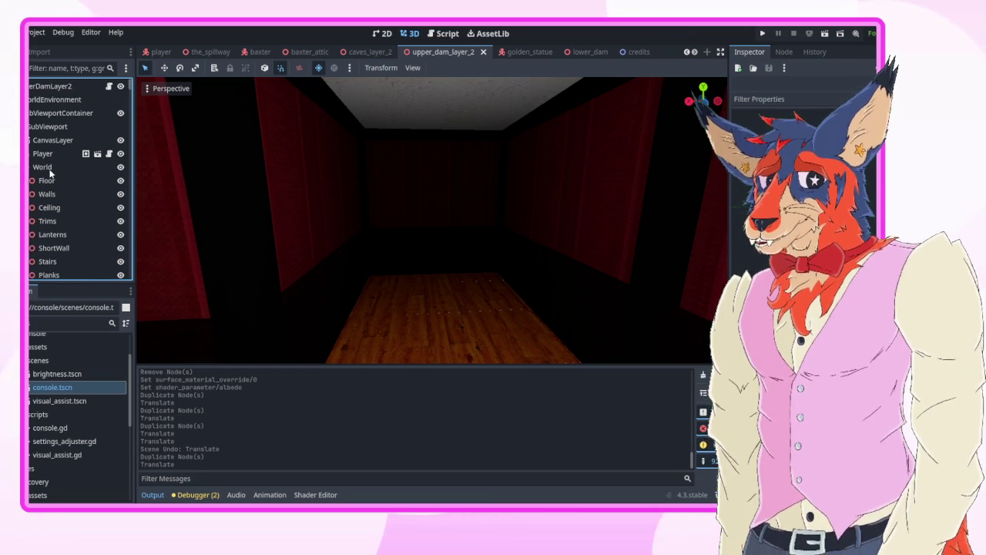
# - Add a Node3D child under World and rename it 'Generator'
pyautogui.click(49, 169)
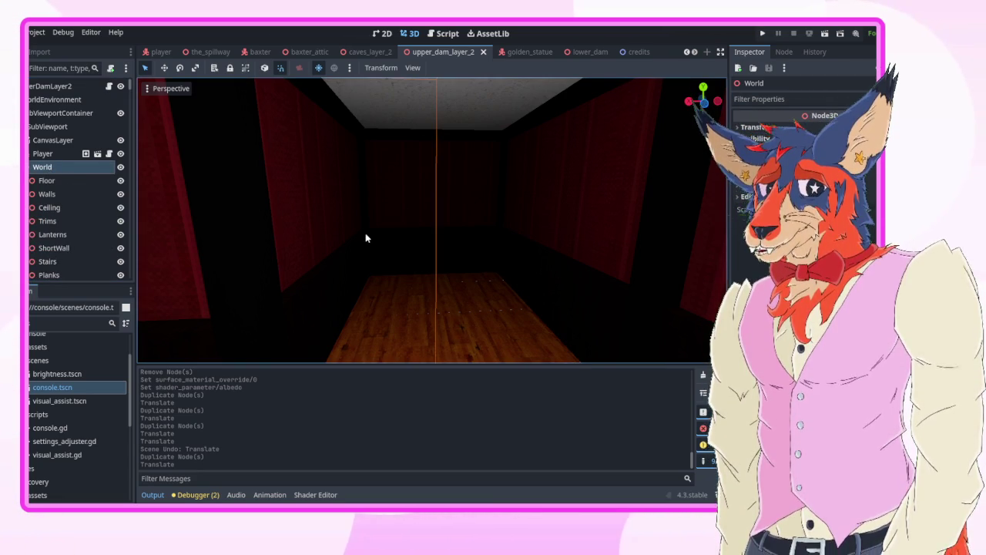
pyautogui.hotkey('ctrl', 'a')
pyautogui.press('Return')
pyautogui.click(74, 274)
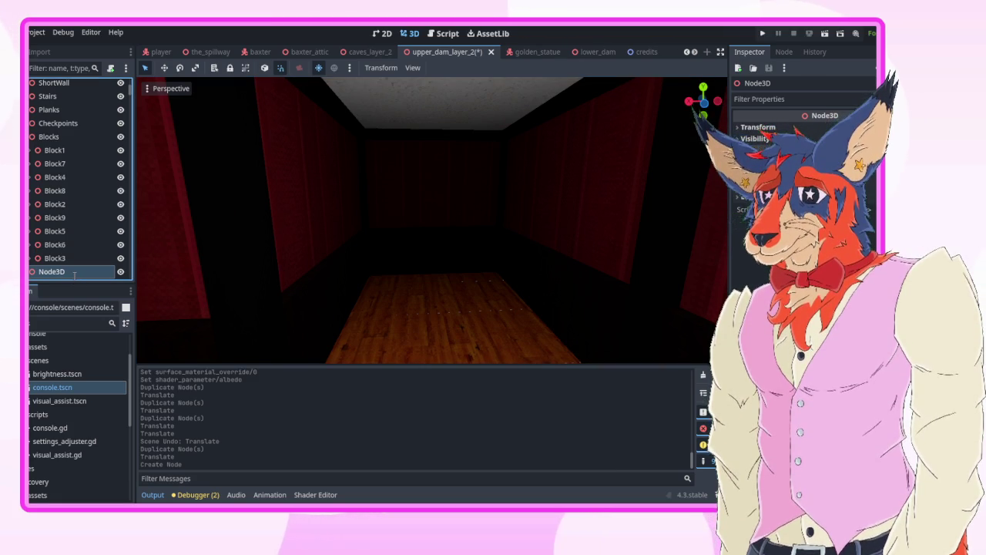
pyautogui.write('Generator')
pyautogui.press('Return')
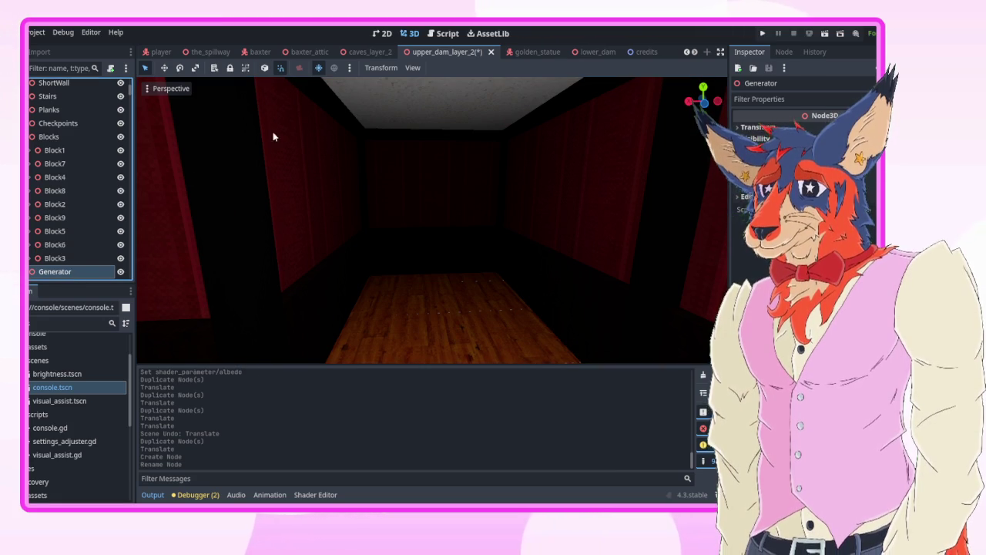
# - Switch to caves_layer_2 and pick the generator's Box mesh in the red-lit room
pyautogui.click(368, 52)
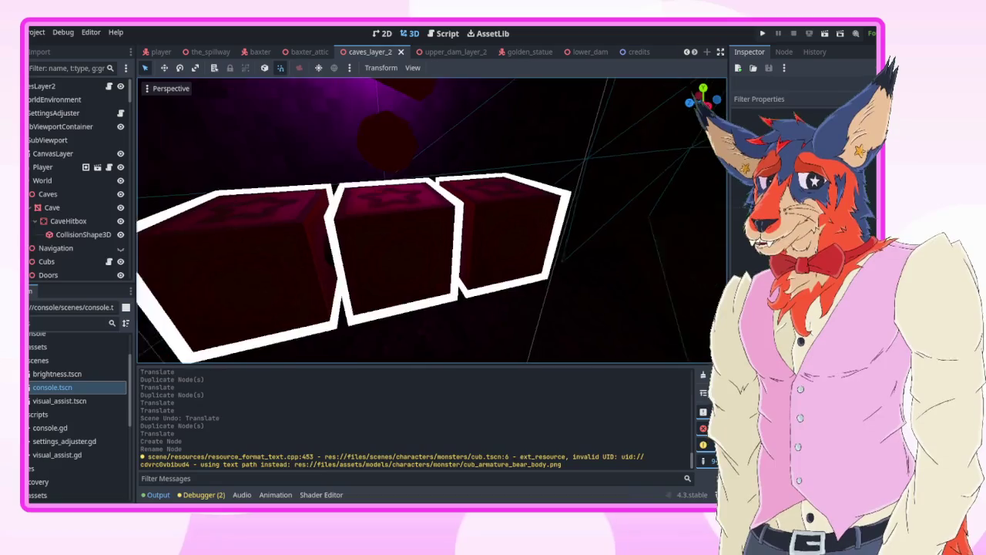
pyautogui.press('w')
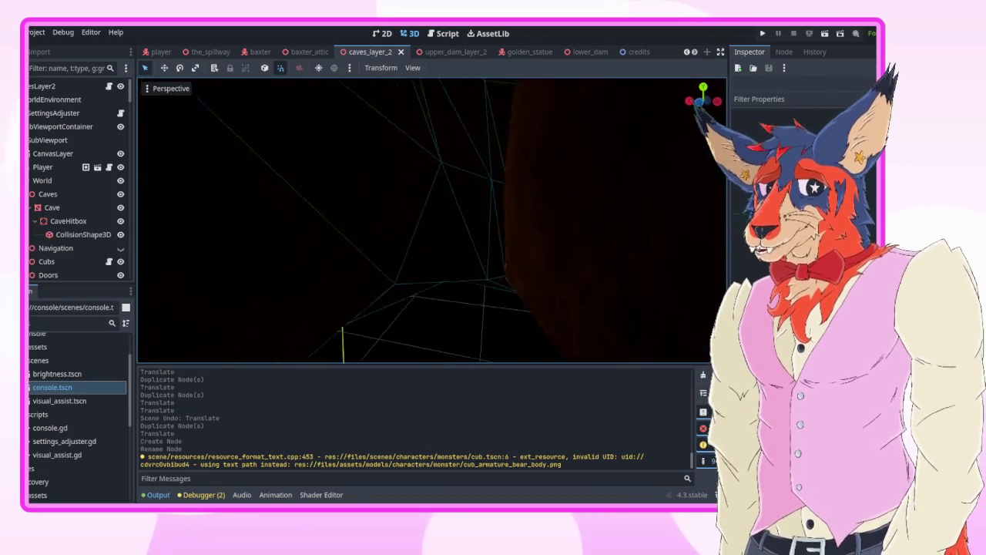
pyautogui.press('s')
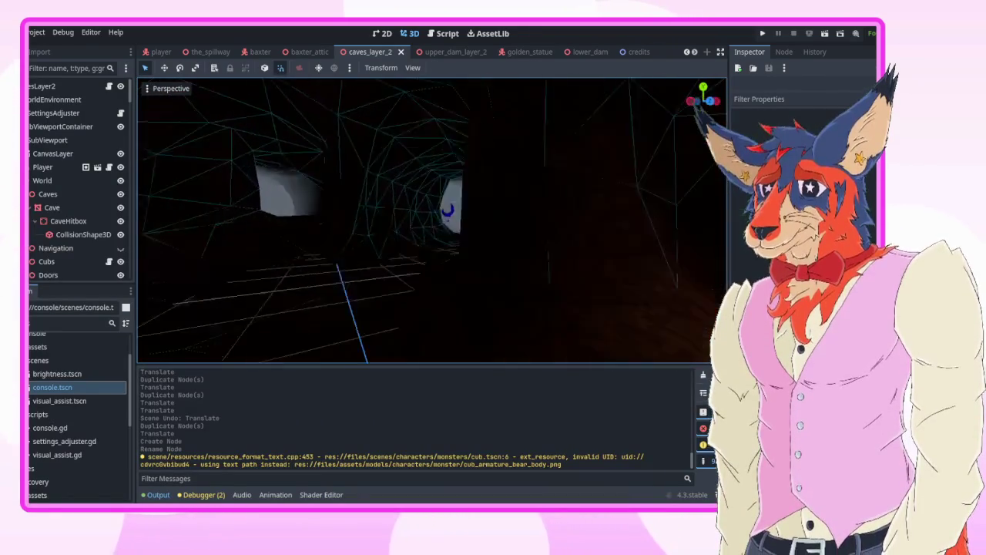
pyautogui.press('w')
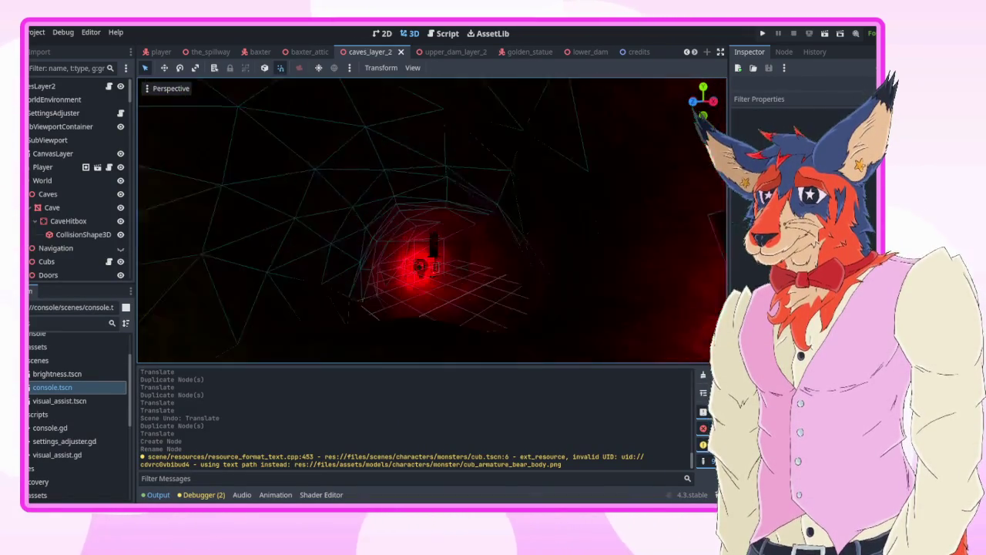
pyautogui.press('w')
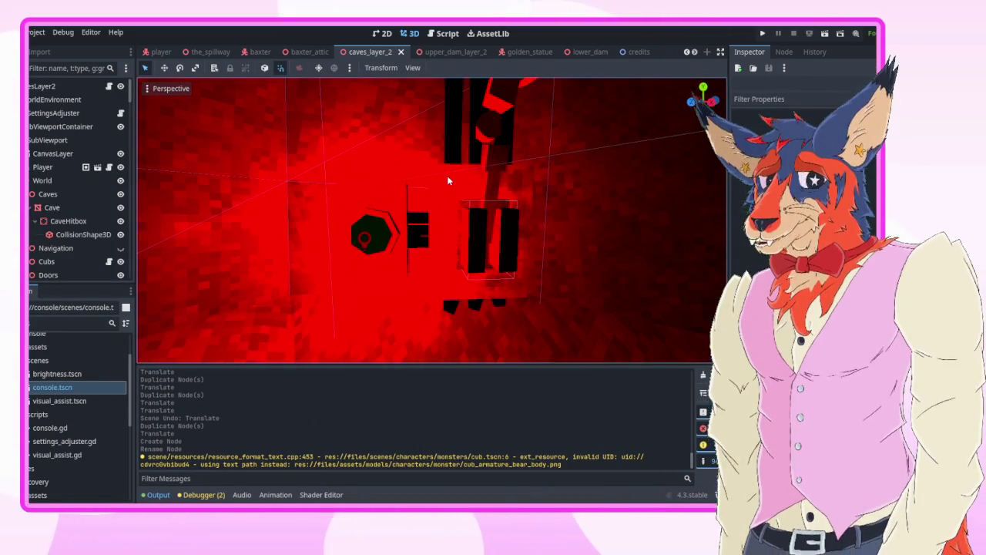
pyautogui.click(447, 175)
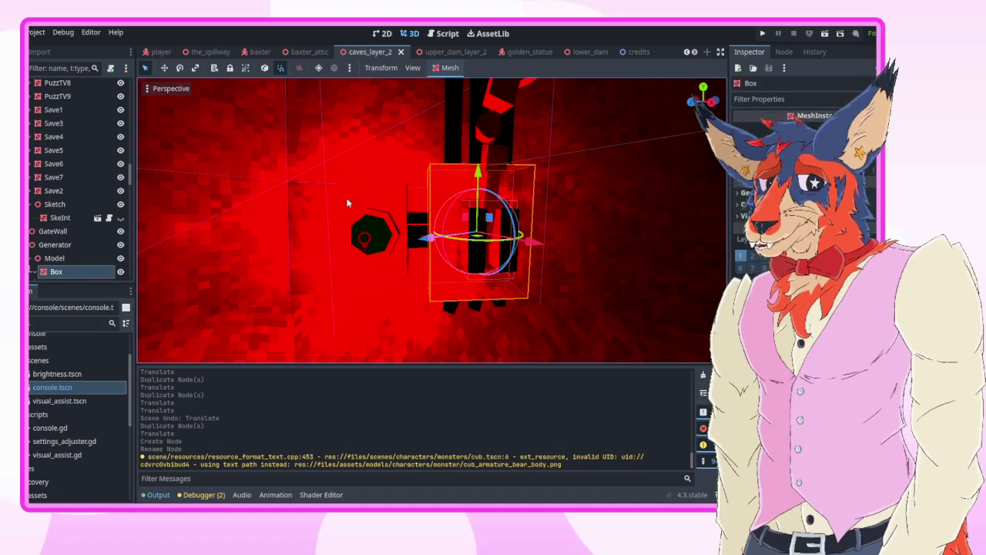
# - Select Model through Base1 under caves_layer_2's Generator, then return to upper_dam_layer_2
pyautogui.click(35, 260)
pyautogui.click(54, 244)
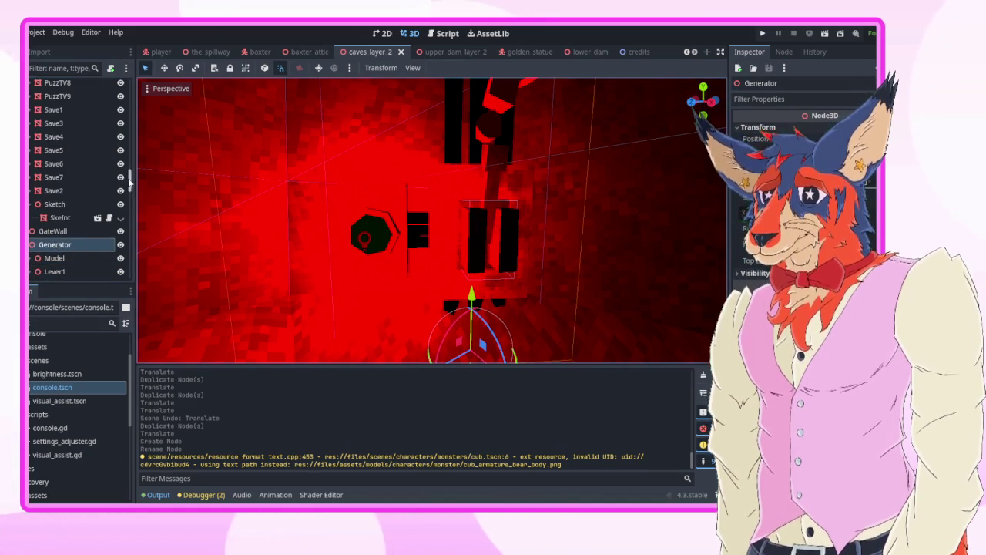
pyautogui.scroll(-5, 129, 195)
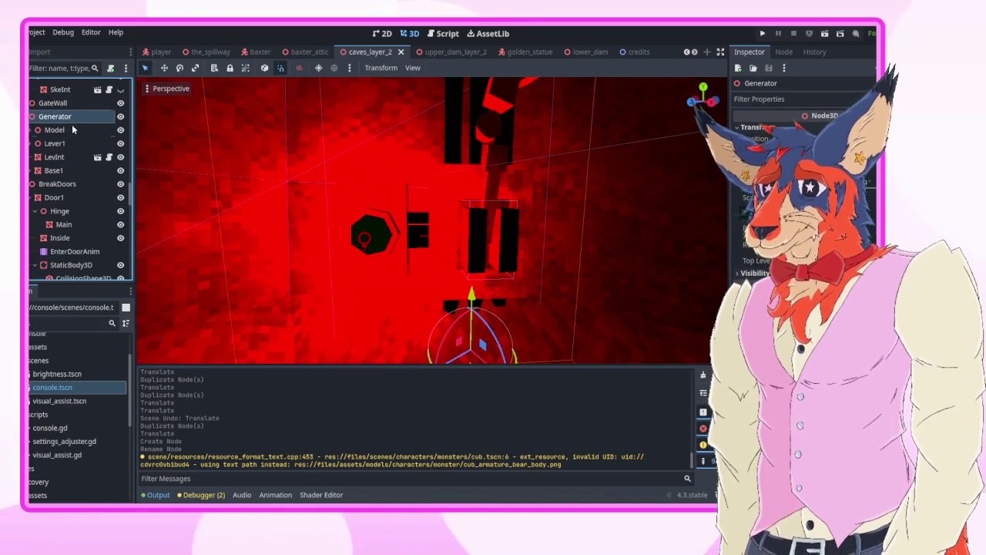
pyautogui.press('Down')
pyautogui.keyDown('shift'); pyautogui.click(66, 169); pyautogui.keyUp('shift')
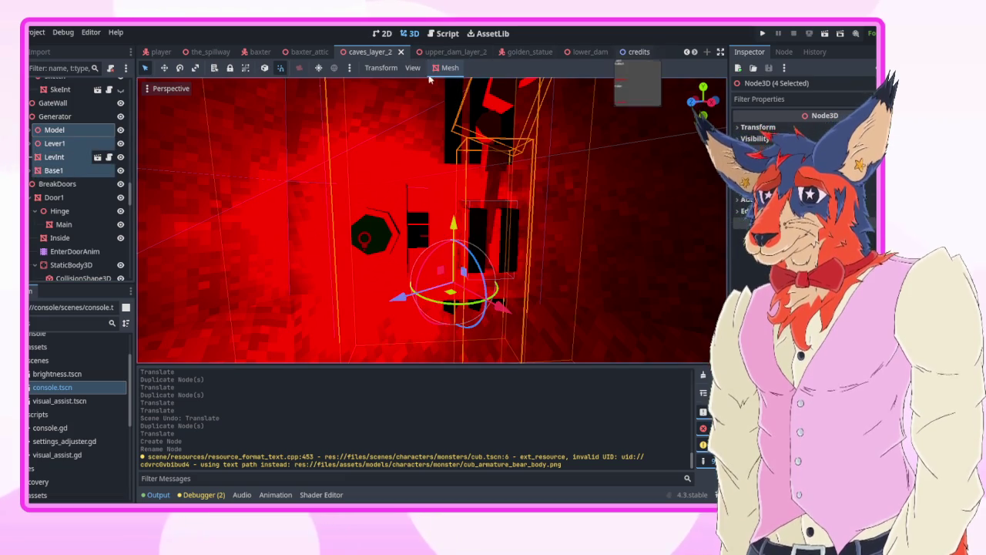
pyautogui.click(79, 115)
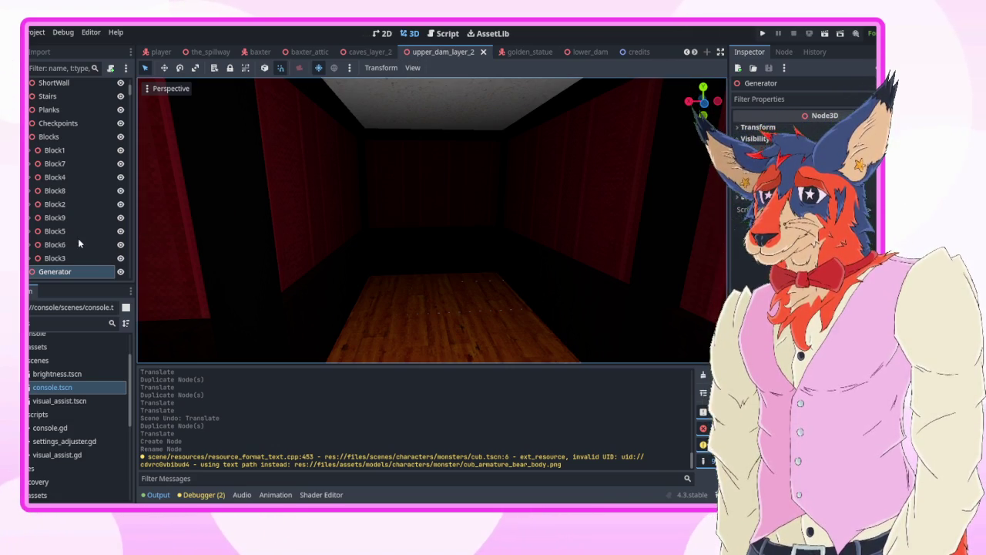
# - Paste the copied Model, Lever1, LevInt and Base1 nodes as children of Generator
pyautogui.hotkey('ctrl', 'v')
pyautogui.press('f')
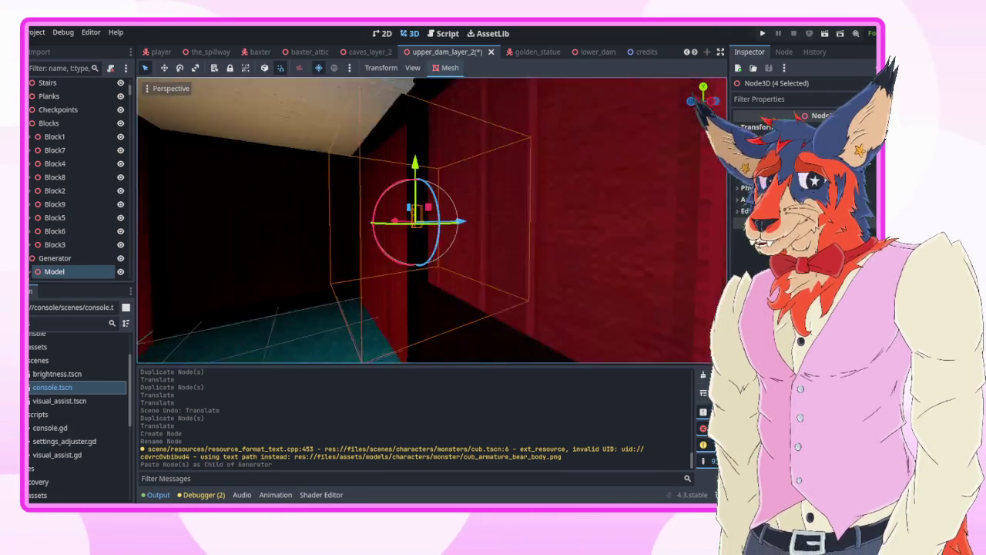
pyautogui.press('w')
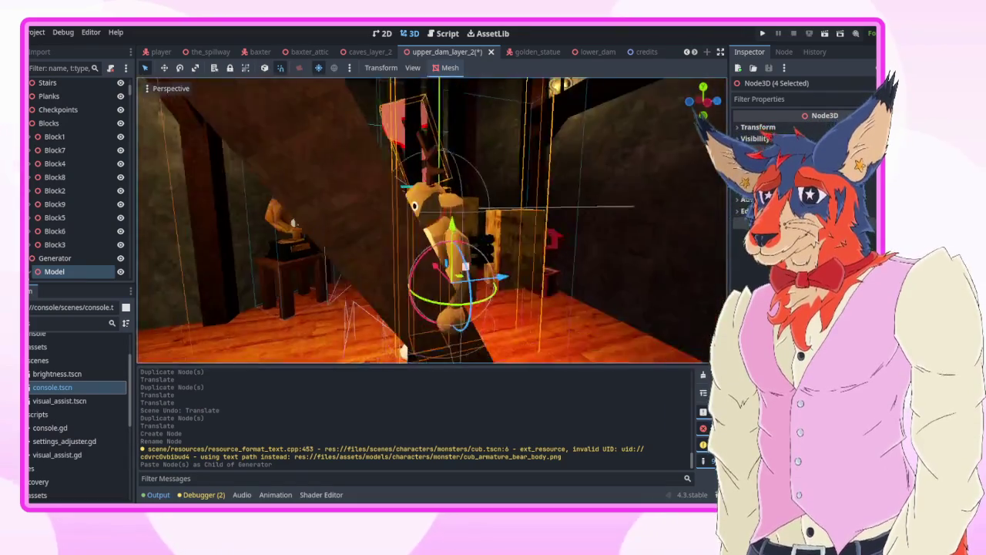
pyautogui.press('d')
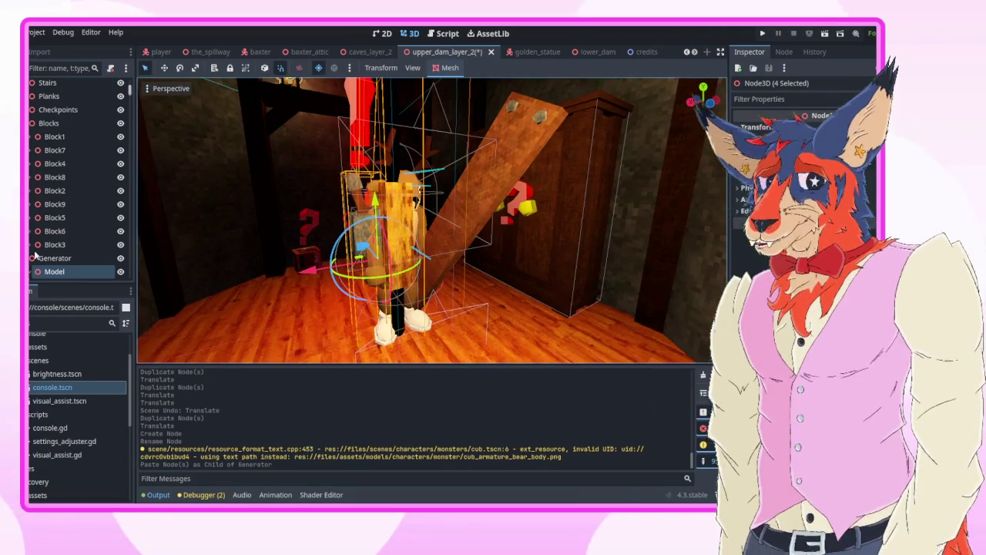
# - Move Generator along the X axis, then along the Z axis, into the corridor
pyautogui.click(55, 258)
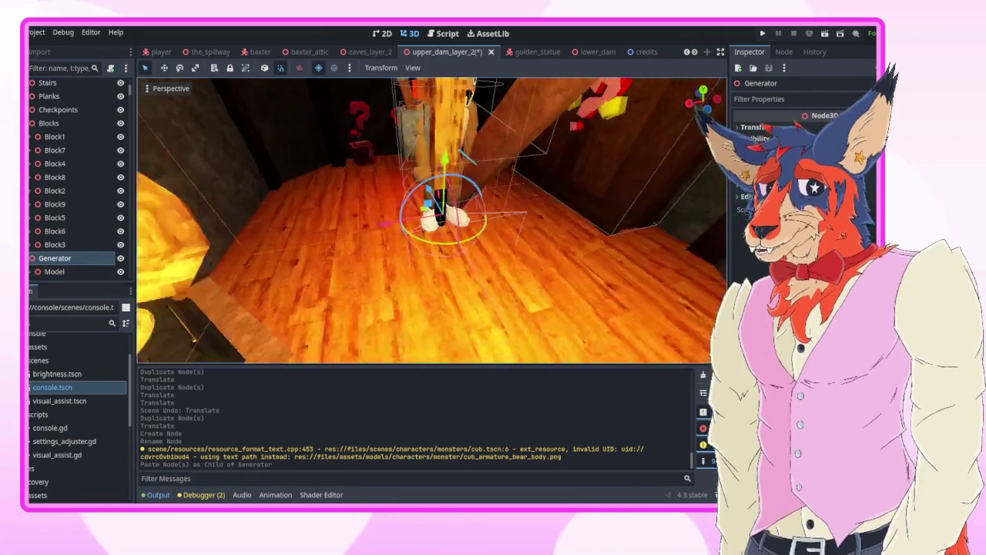
pyautogui.press('d')
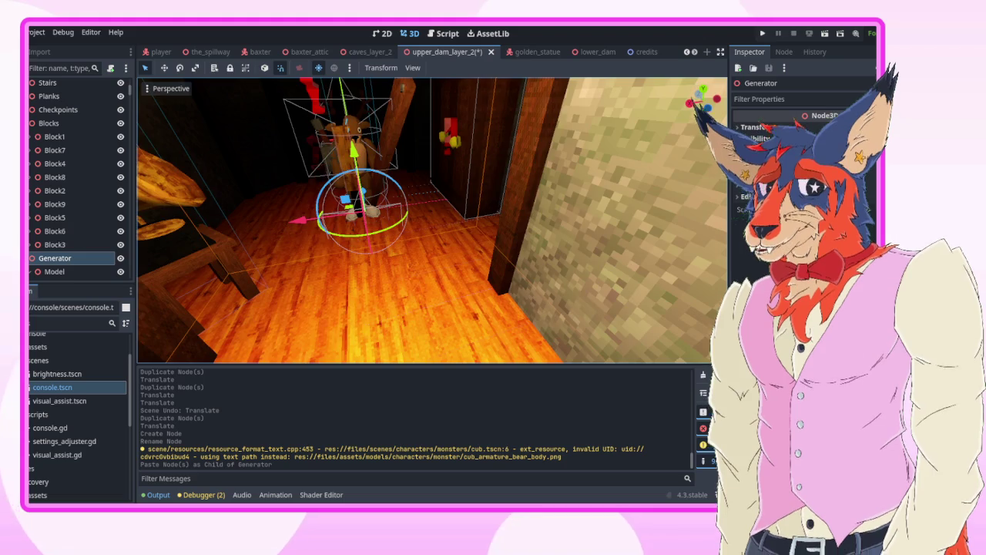
pyautogui.press('w')
pyautogui.press('w')
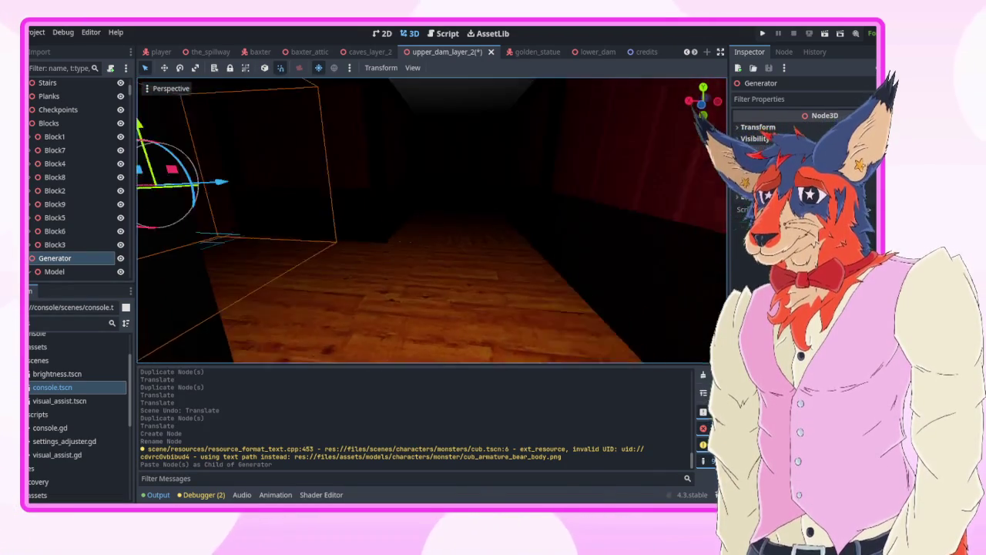
pyautogui.press('g')
pyautogui.press('x')
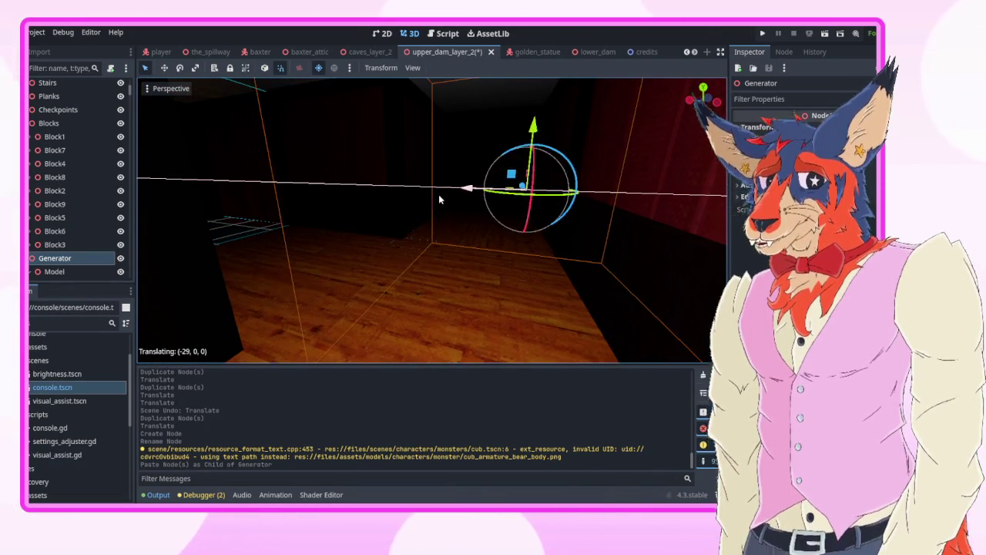
pyautogui.click(414, 192)
pyautogui.press('g')
pyautogui.press('z')
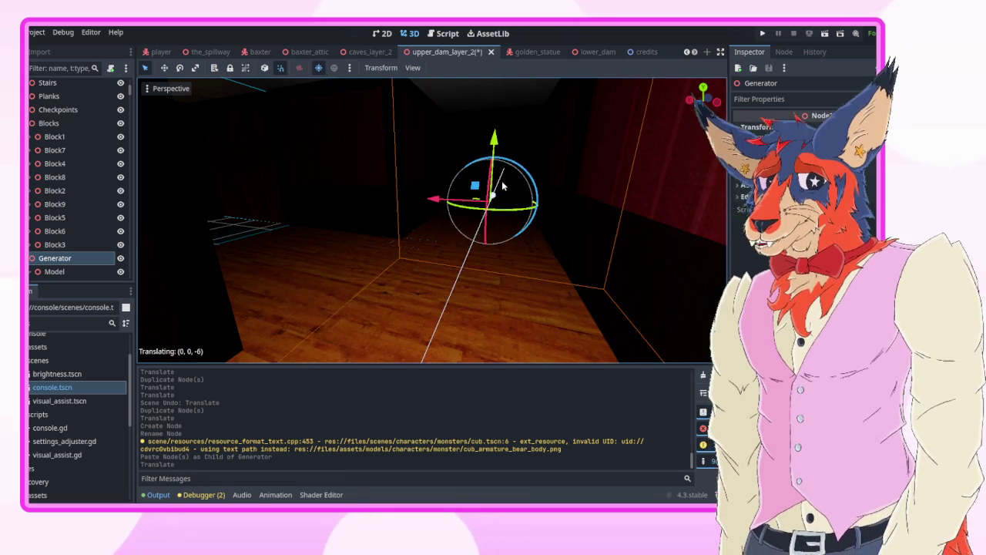
pyautogui.click(503, 186)
# - Slide Generator along X and rotate it about the vertical axis against the back wall
pyautogui.moveTo(502, 186); pyautogui.dragTo(480, 188)
pyautogui.moveTo(352, 272); pyautogui.dragTo(513, 271)
pyautogui.moveTo(448, 311)
pyautogui.mouseDown()
pyautogui.moveTo(488, 307)
pyautogui.moveTo(476, 263)
pyautogui.moveTo(515, 266)
pyautogui.moveTo(462, 259)
pyautogui.mouseUp()
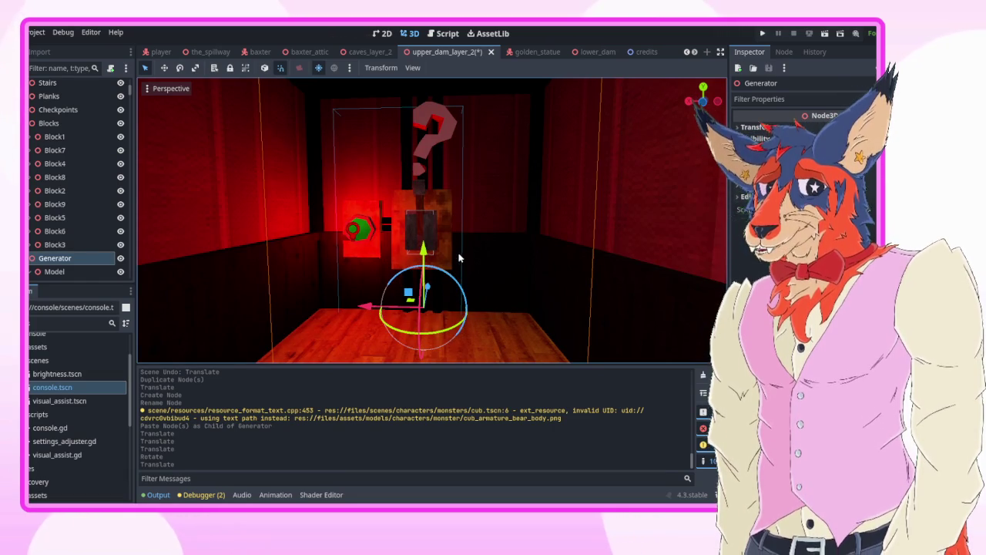
pyautogui.click(612, 279)
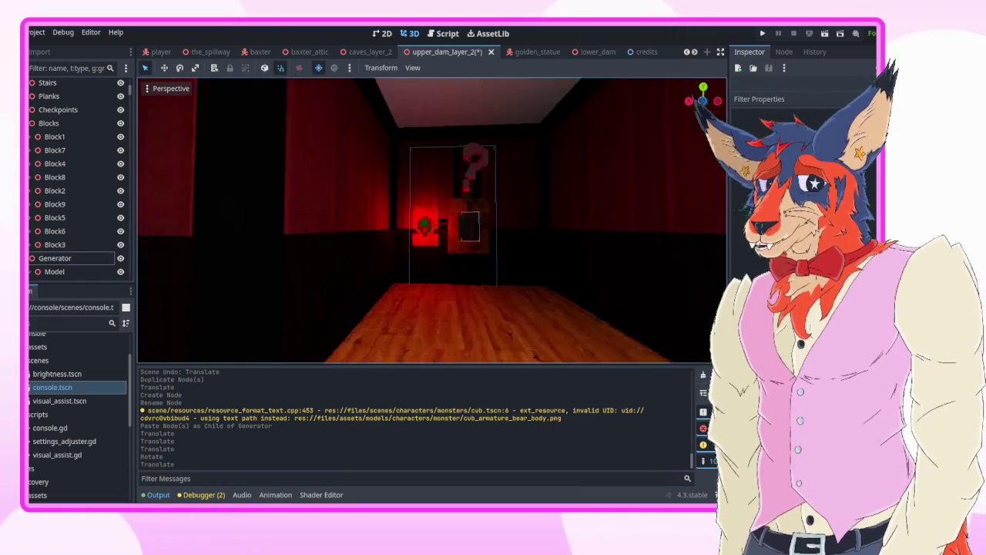
pyautogui.moveTo(609, 283); pyautogui.dragTo(609, 283)
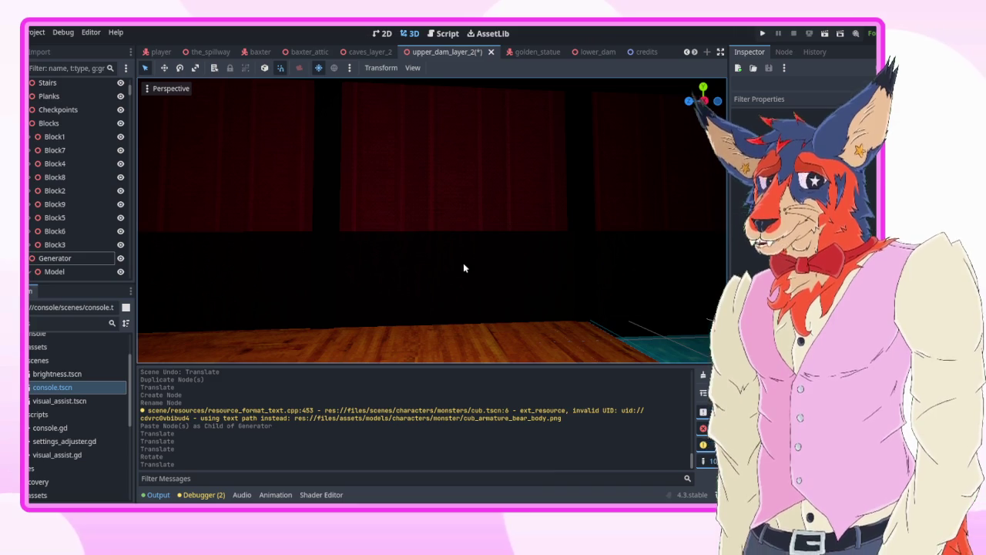
# - Save upper_dam_layer_2 and select the Wires3 mesh in the red room
pyautogui.hotkey('ctrl', 's')
pyautogui.moveTo(466, 268)
pyautogui.mouseDown()
pyautogui.moveTo(481, 265)
pyautogui.moveTo(443, 259)
pyautogui.mouseUp()
pyautogui.click(437, 262)
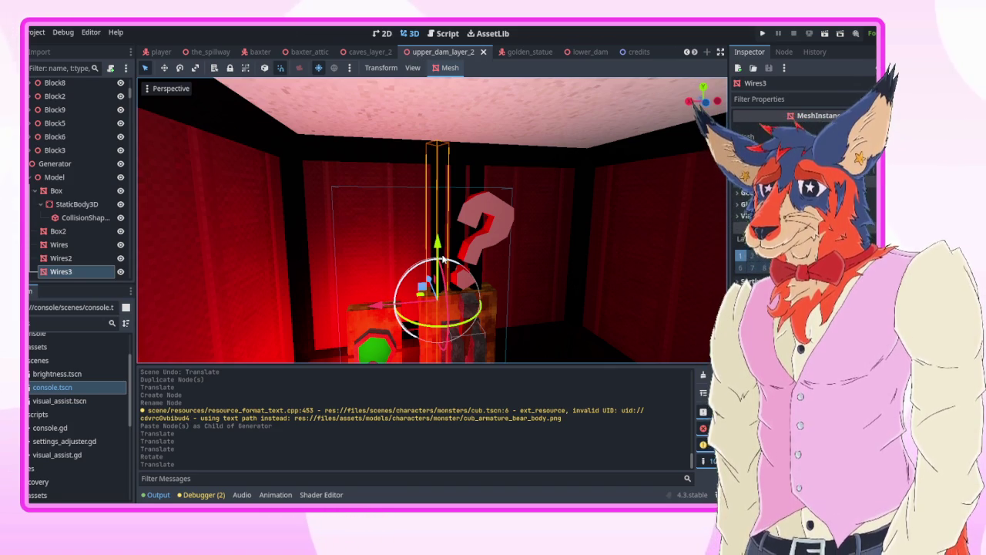
pyautogui.moveTo(443, 260); pyautogui.dragTo(401, 270)
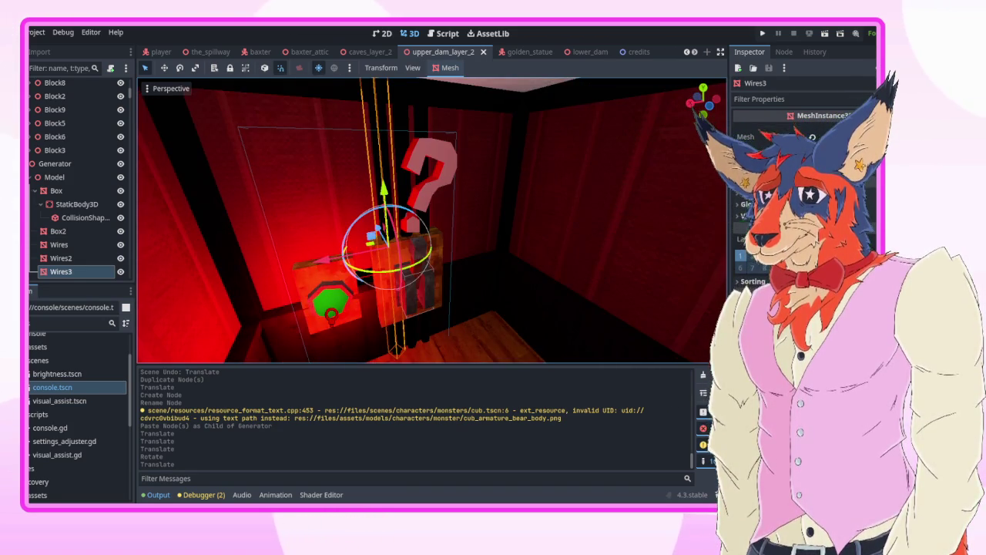
pyautogui.scroll(5, 431, 223)
pyautogui.click(448, 195)
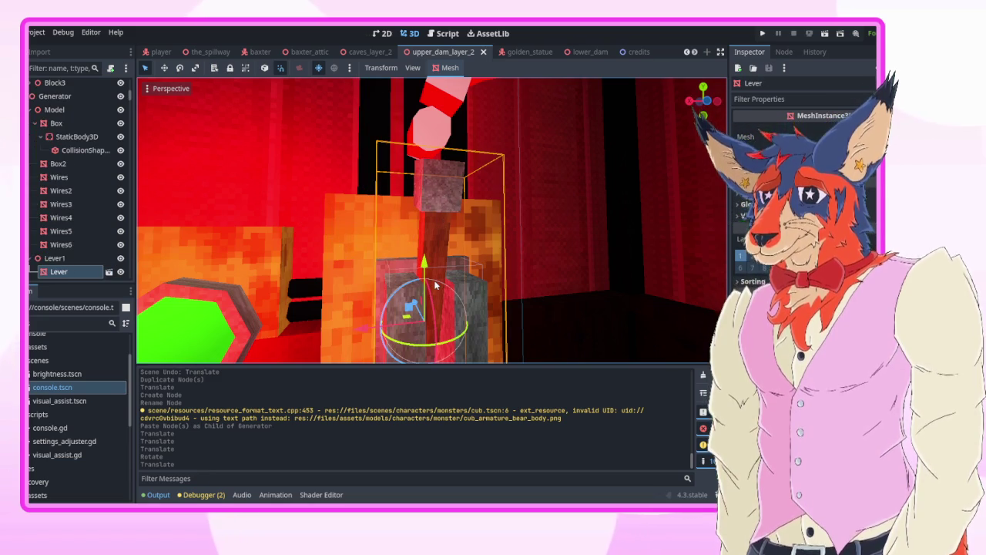
pyautogui.moveTo(432, 224); pyautogui.dragTo(378, 235)
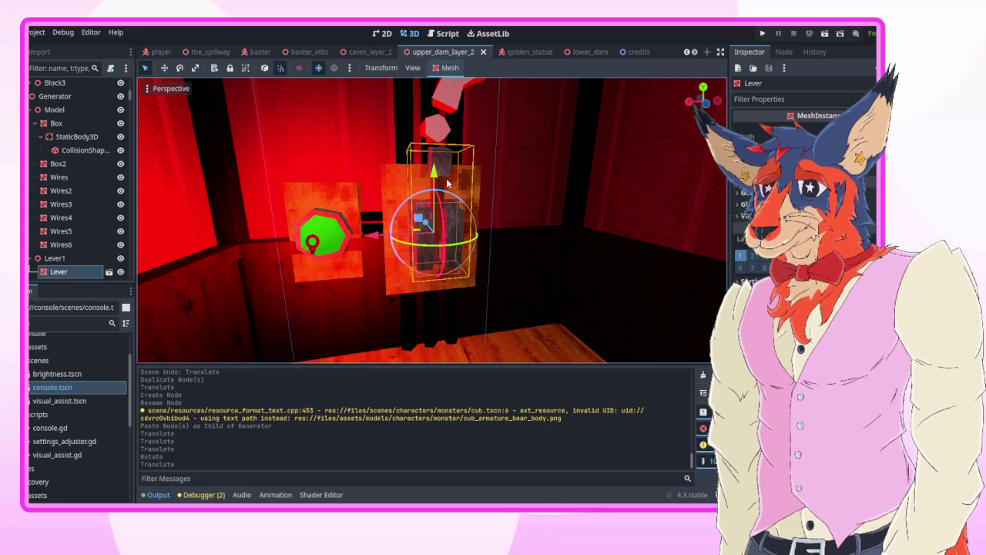
pyautogui.moveTo(438, 182); pyautogui.dragTo(427, 220)
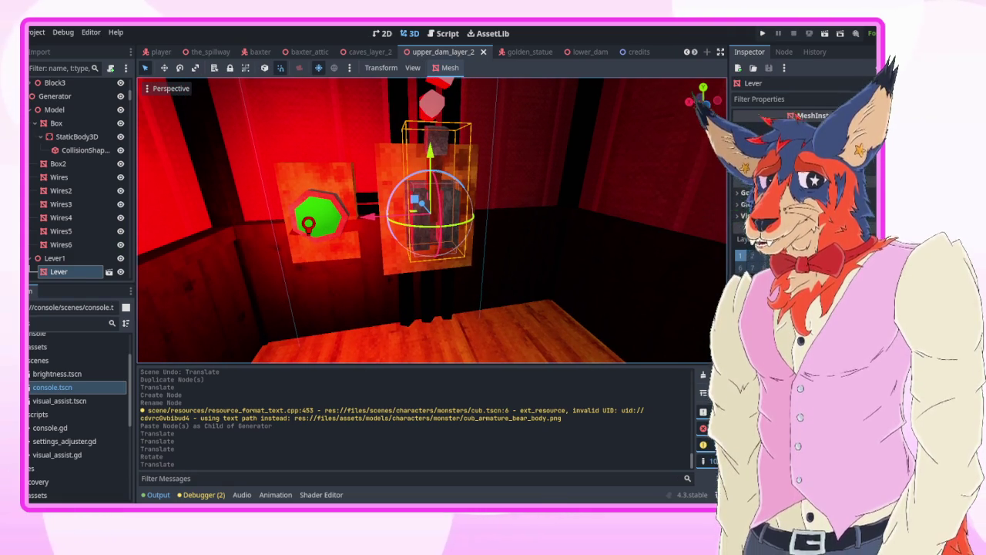
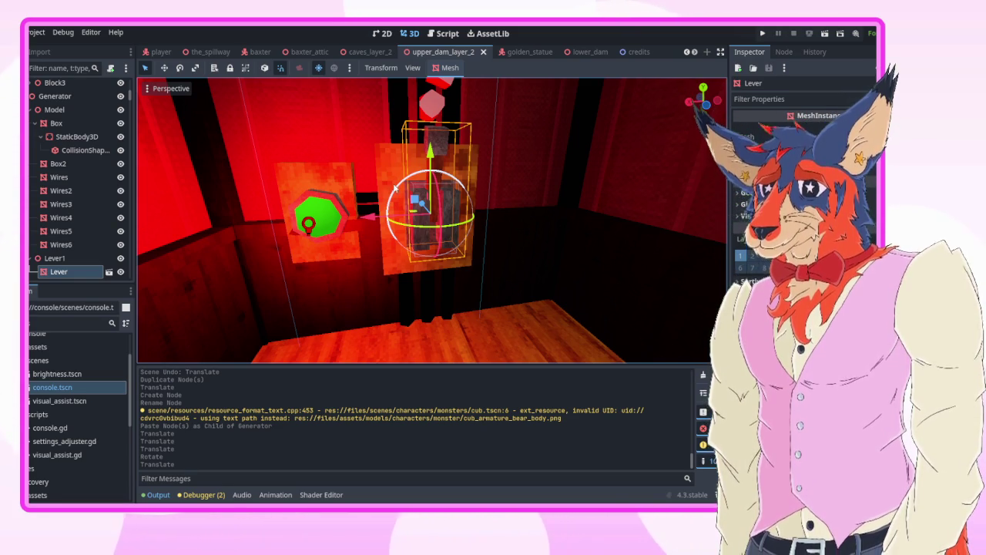
# - Select trim piece T420, wall piece W199 and the tall post from outside the wall
pyautogui.press('d')
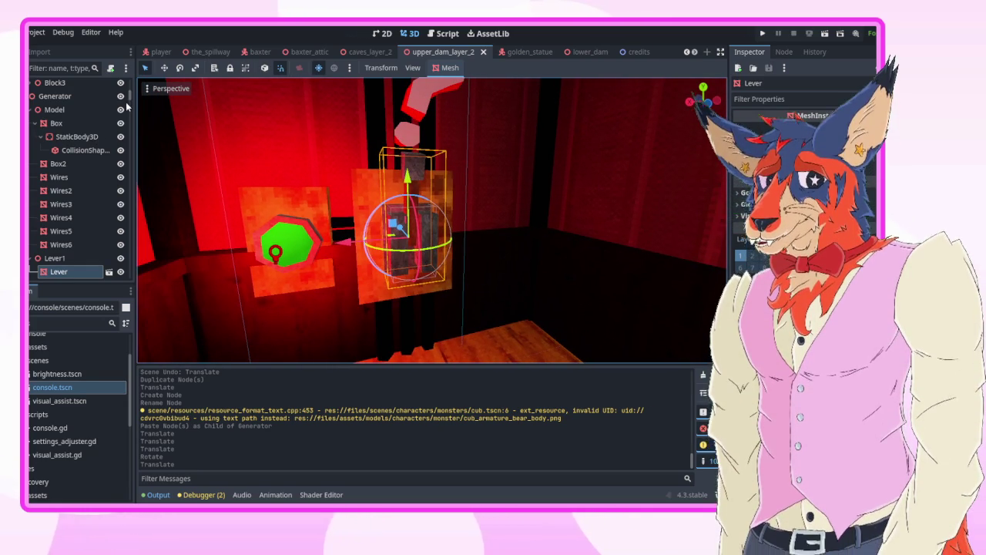
pyautogui.scroll(-2, 129, 93)
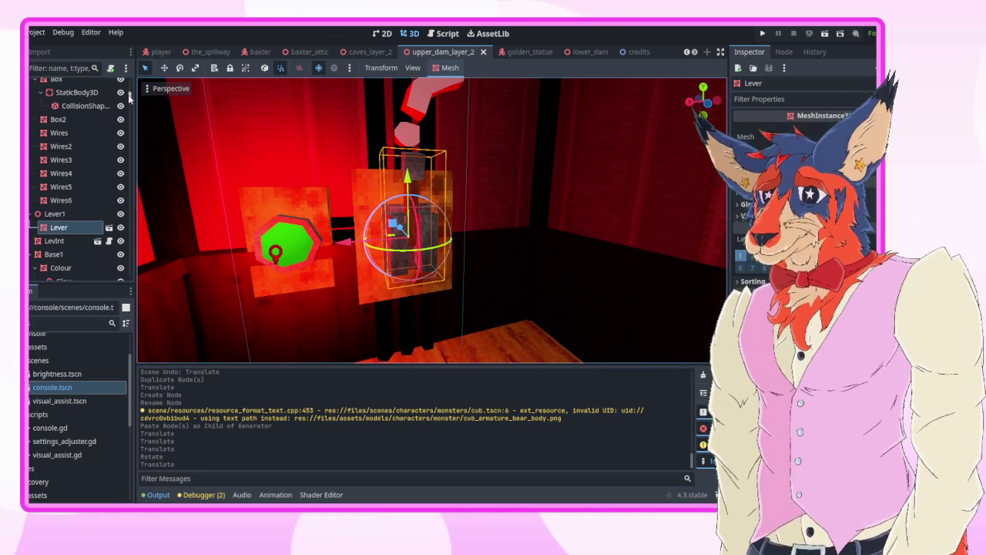
pyautogui.press('d')
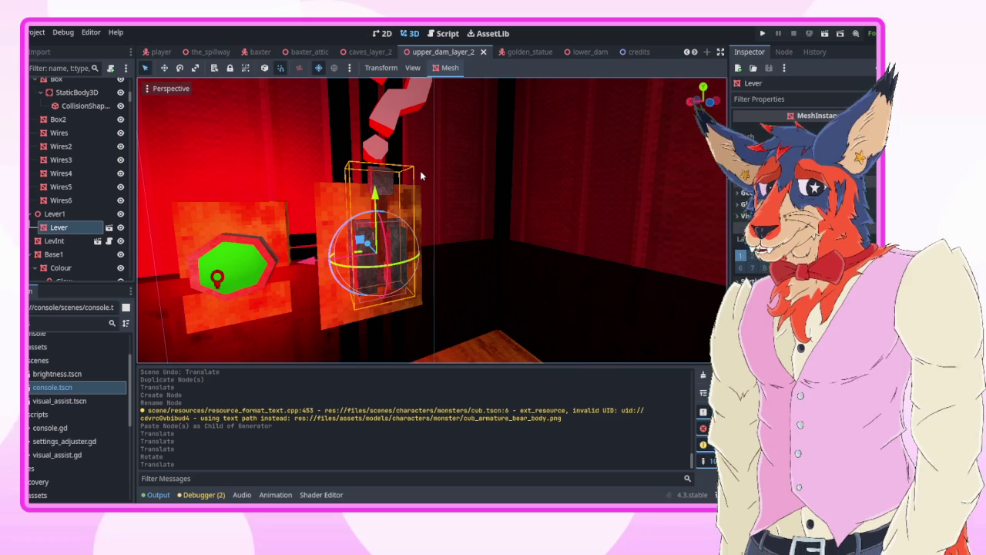
pyautogui.rightClick(420, 170)
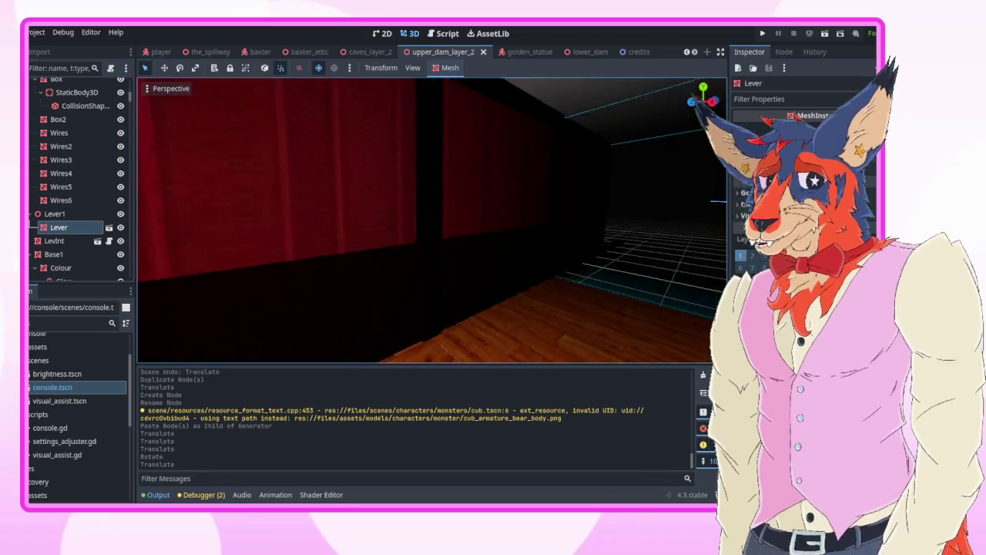
pyautogui.press('w')
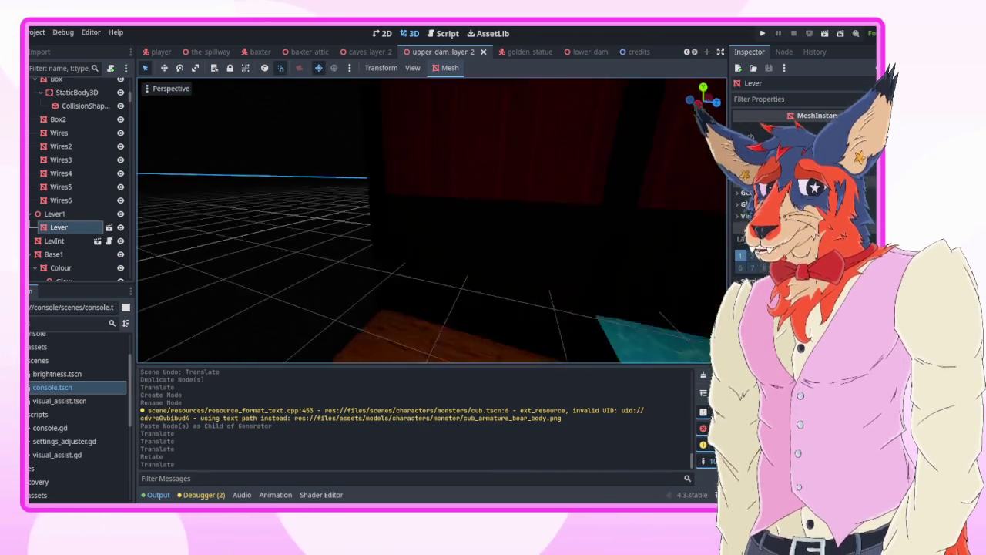
pyautogui.click(341, 237)
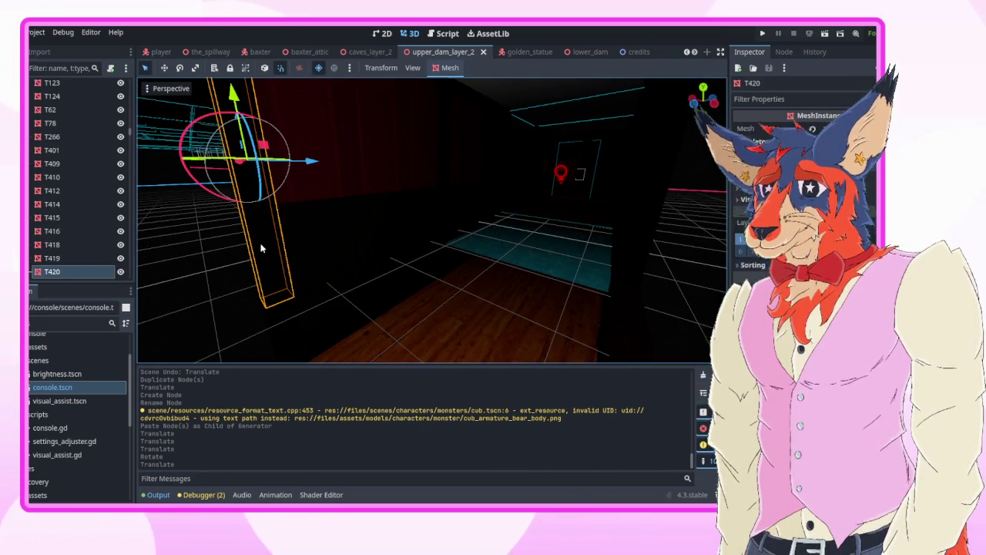
pyautogui.click(391, 147)
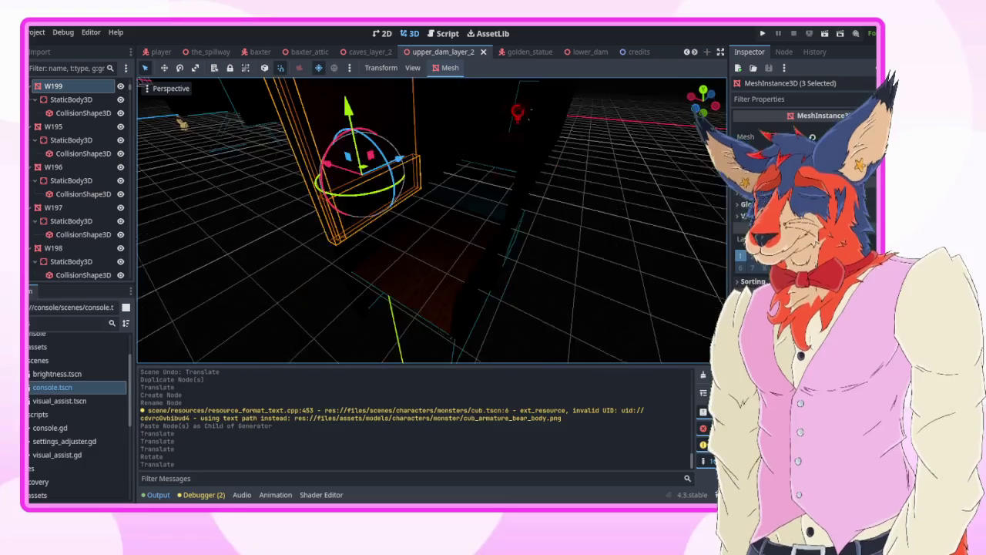
pyautogui.press('w')
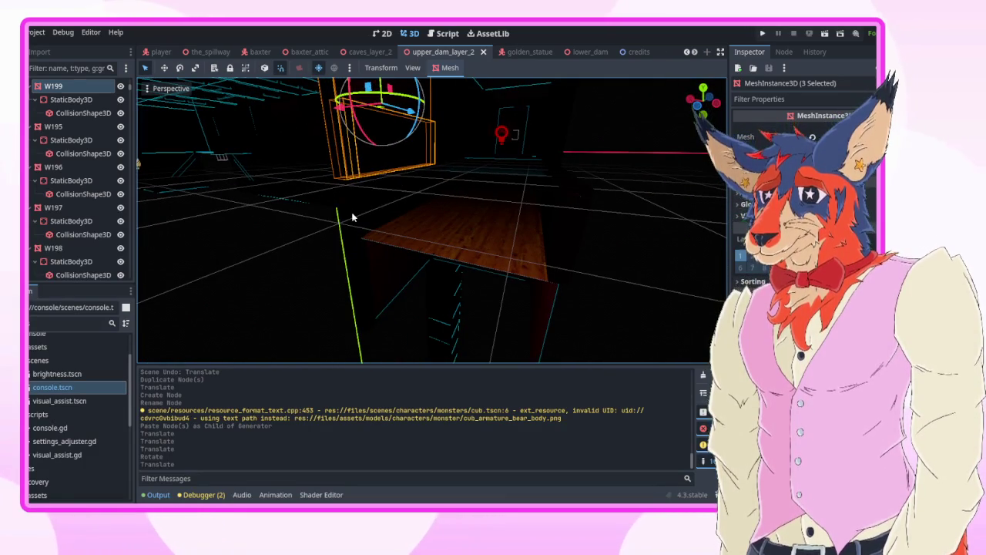
pyautogui.keyDown('shift'); pyautogui.click(351, 212); pyautogui.keyUp('shift')
# - Duplicate the selected wall pieces as W200, moved 2 units along X
pyautogui.hotkey('ctrl', 'd')
pyautogui.moveTo(320, 220)
pyautogui.mouseDown()
pyautogui.moveTo(416, 213)
pyautogui.moveTo(432, 224)
pyautogui.mouseUp()
pyautogui.click(678, 262)
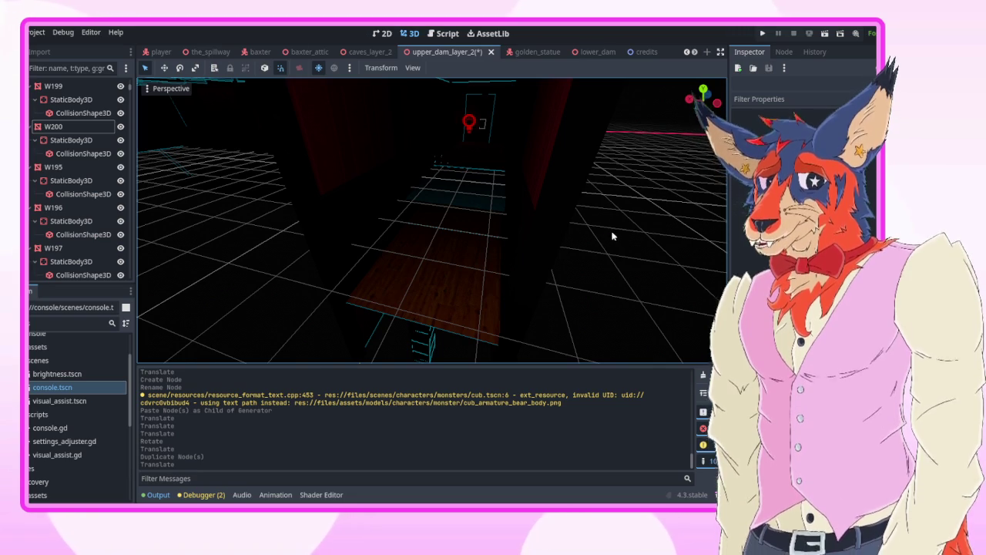
# - Fly toward the red room and select the Stair1 step
pyautogui.press('w')
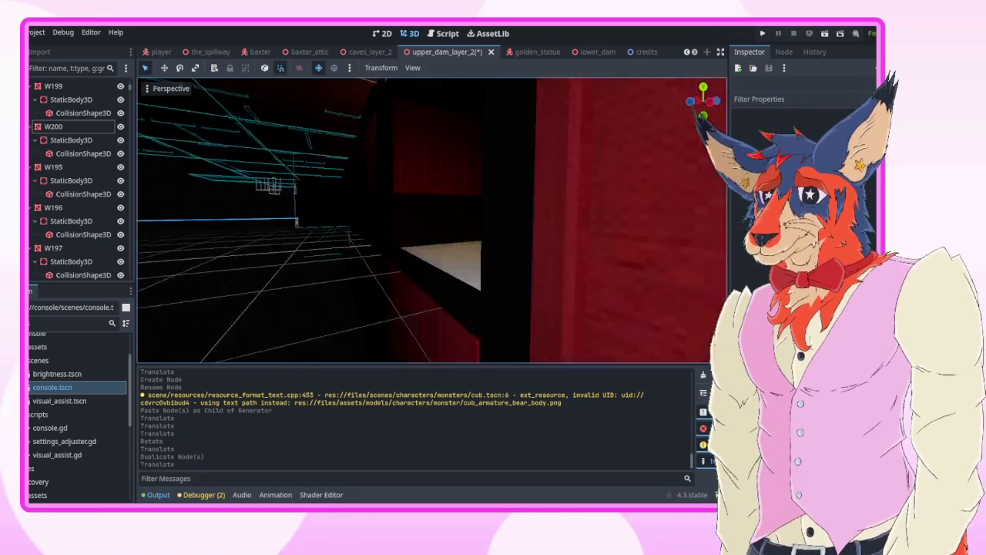
pyautogui.press('w')
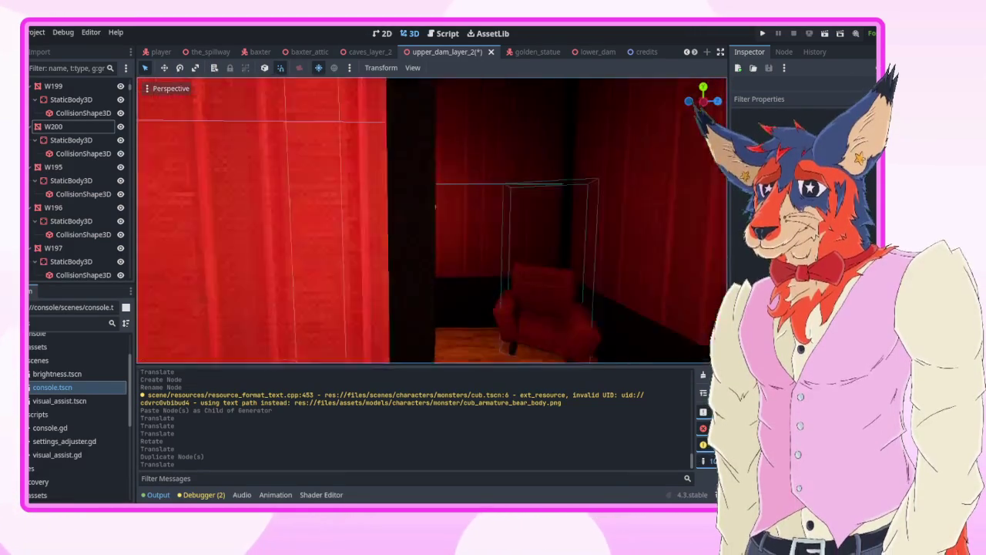
pyautogui.click(462, 220)
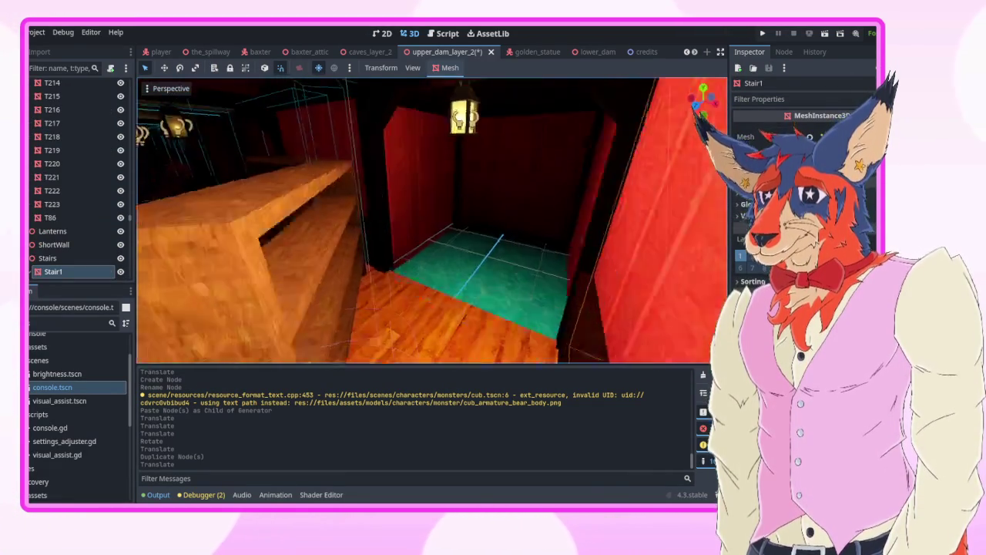
# - Duplicate Stair1 as Stair7, shifted 4 units along Z and lowered by one unit
pyautogui.press('w')
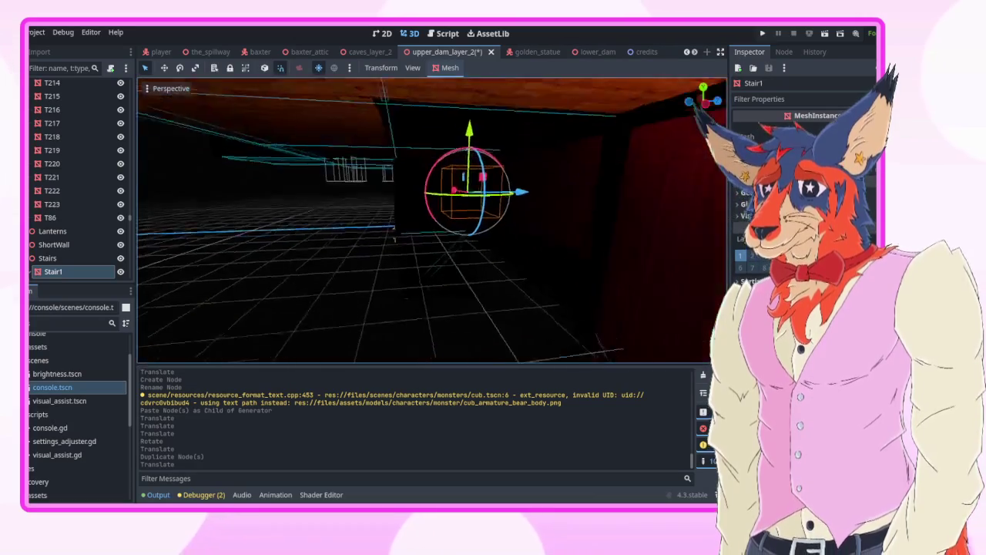
pyautogui.press('w')
pyautogui.hotkey('ctrl', 'd')
pyautogui.moveTo(531, 197); pyautogui.dragTo(442, 198)
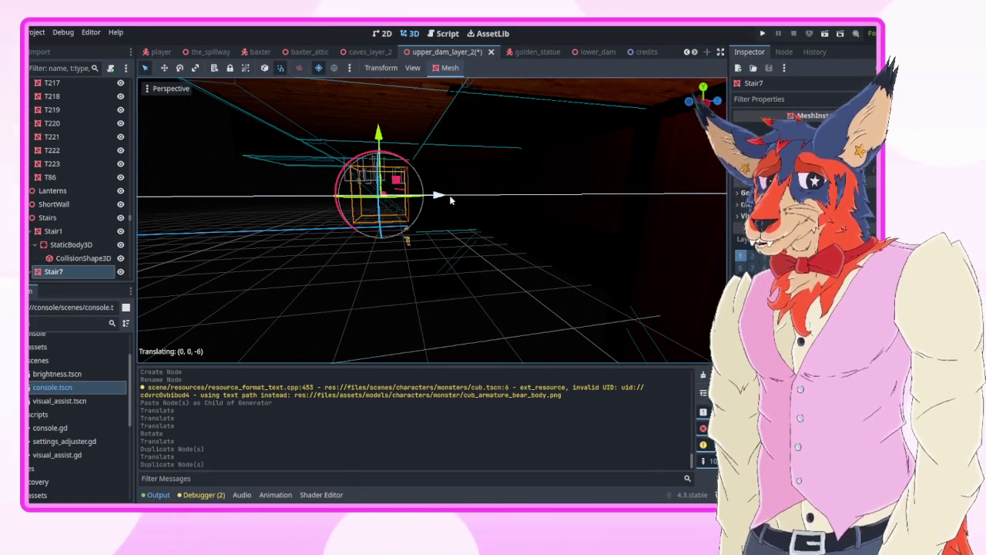
pyautogui.press('w')
pyautogui.press('w')
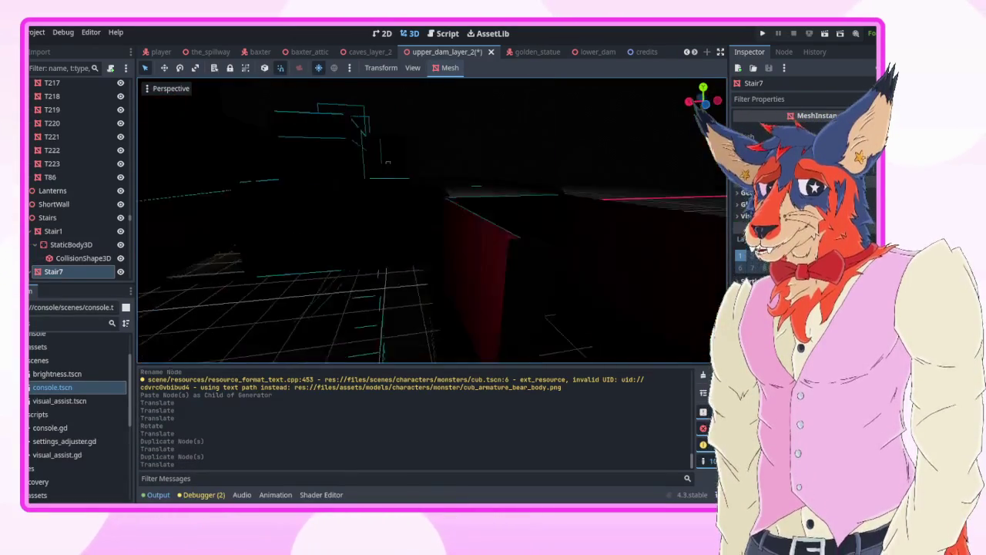
pyautogui.moveTo(343, 164); pyautogui.dragTo(344, 178)
pyautogui.press('f')
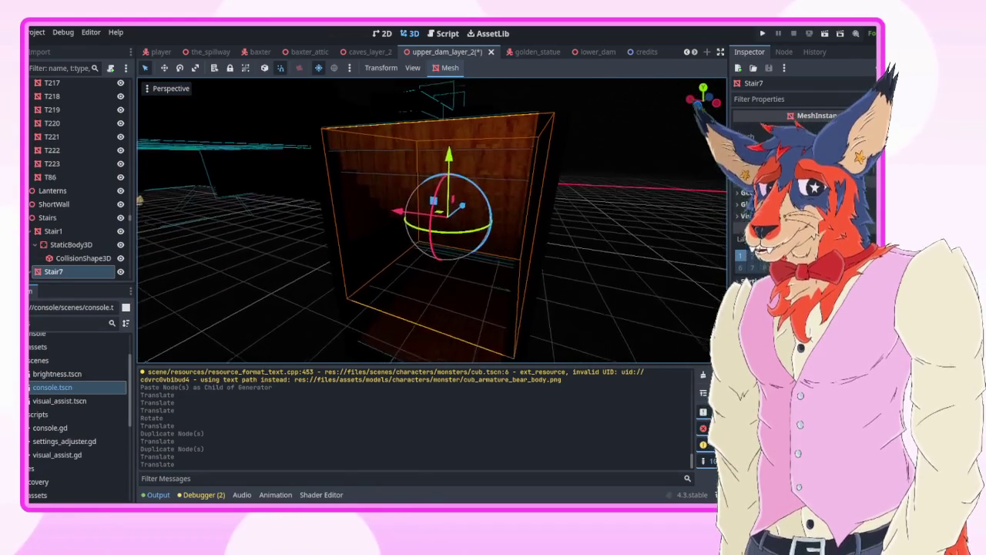
pyautogui.moveTo(450, 203); pyautogui.dragTo(455, 323)
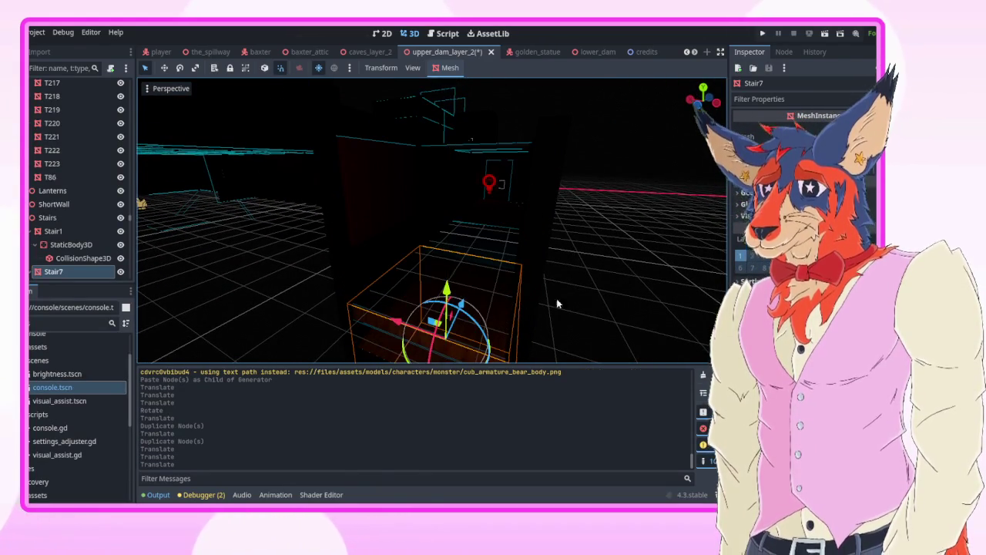
pyautogui.click(454, 323)
# - Duplicate floor tile F52 as F54 and place it over the stairs
pyautogui.press('w')
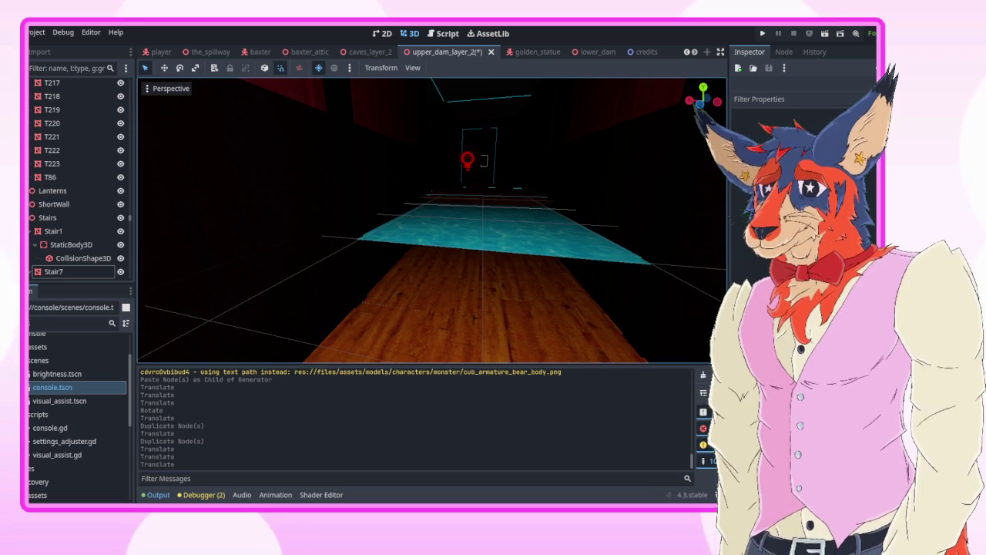
pyautogui.press('w')
pyautogui.press('w')
pyautogui.click(219, 174)
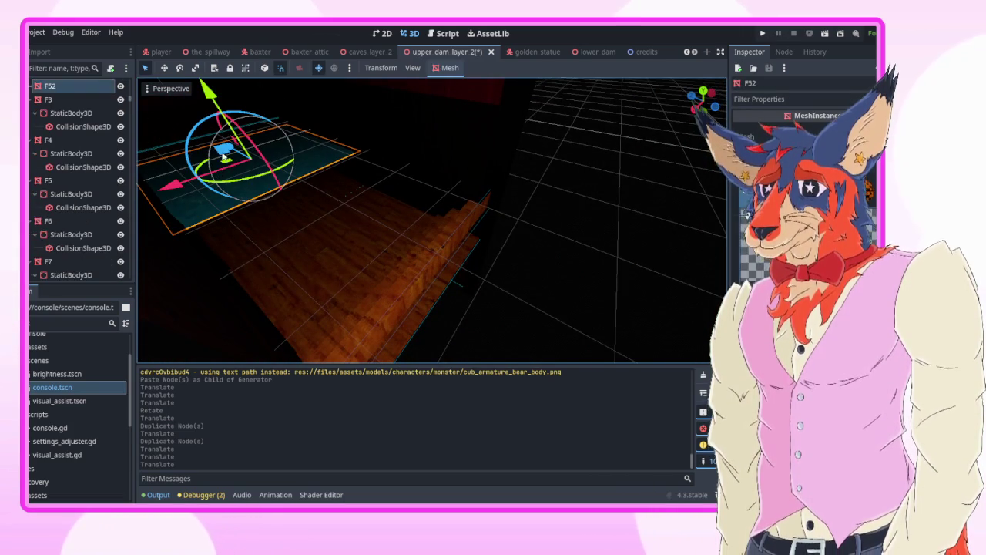
pyautogui.hotkey('ctrl', 'd')
pyautogui.press('g')
pyautogui.click(409, 201)
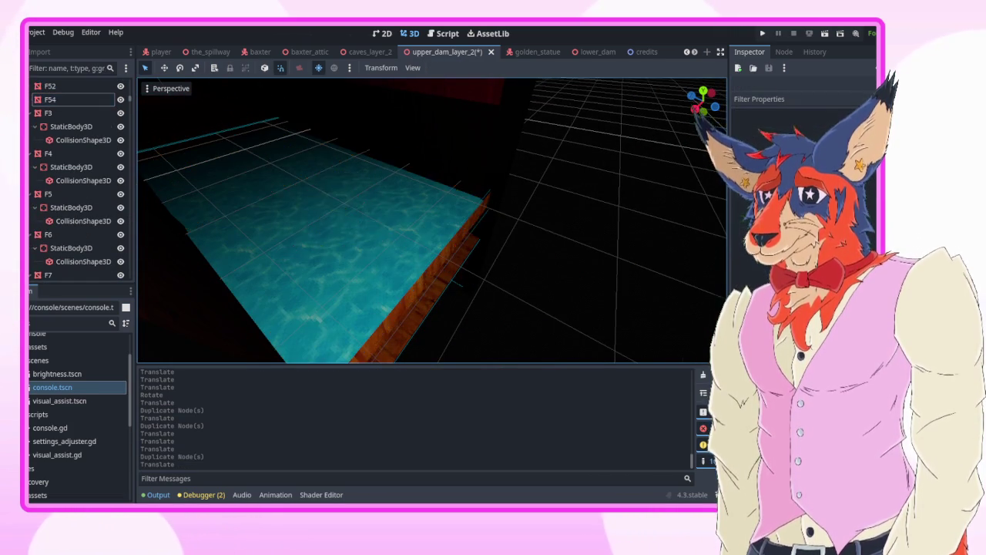
# - Duplicate floor tile F49 as F55, move it 4 units along Z and rotate it -90°
pyautogui.press('w')
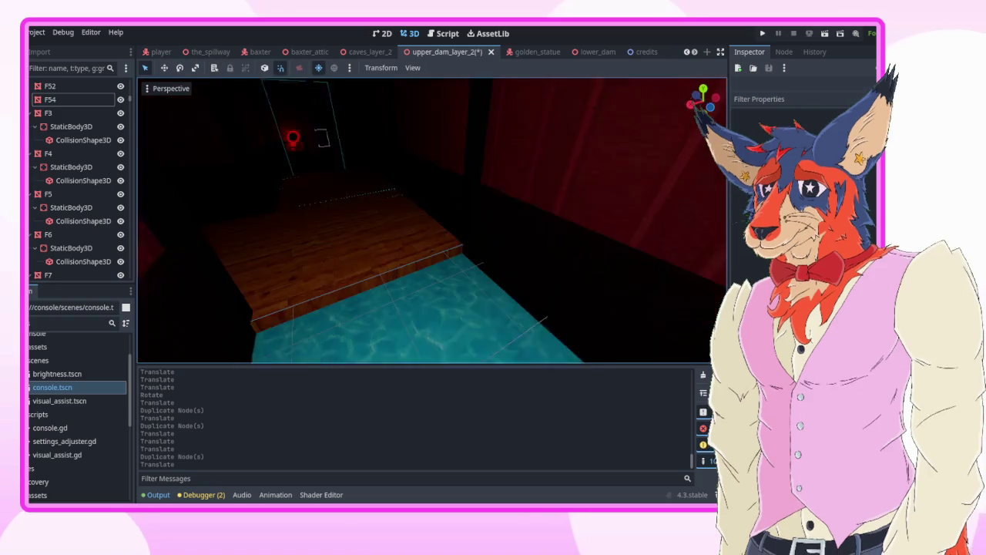
pyautogui.click(367, 207)
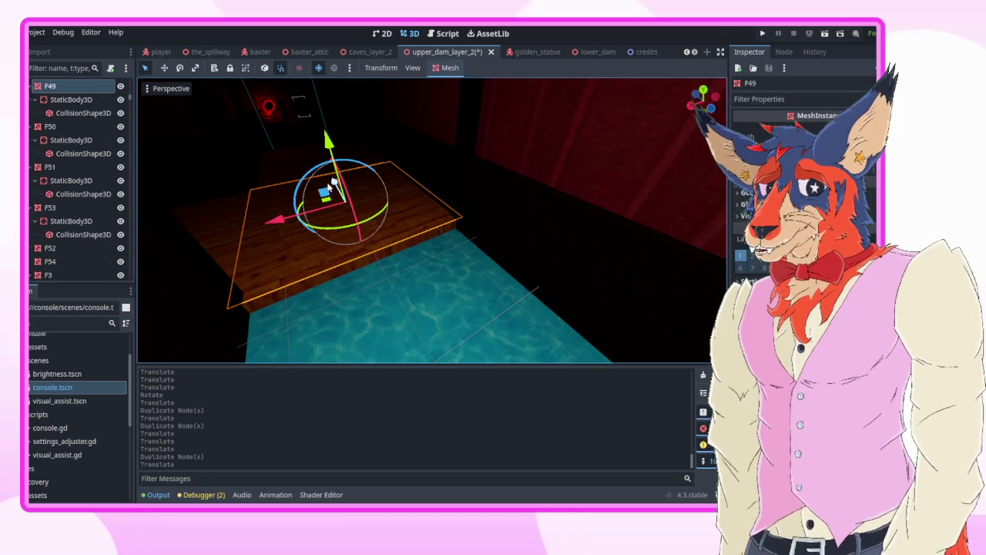
pyautogui.hotkey('ctrl', 'd')
pyautogui.press('g')
pyautogui.click(534, 268)
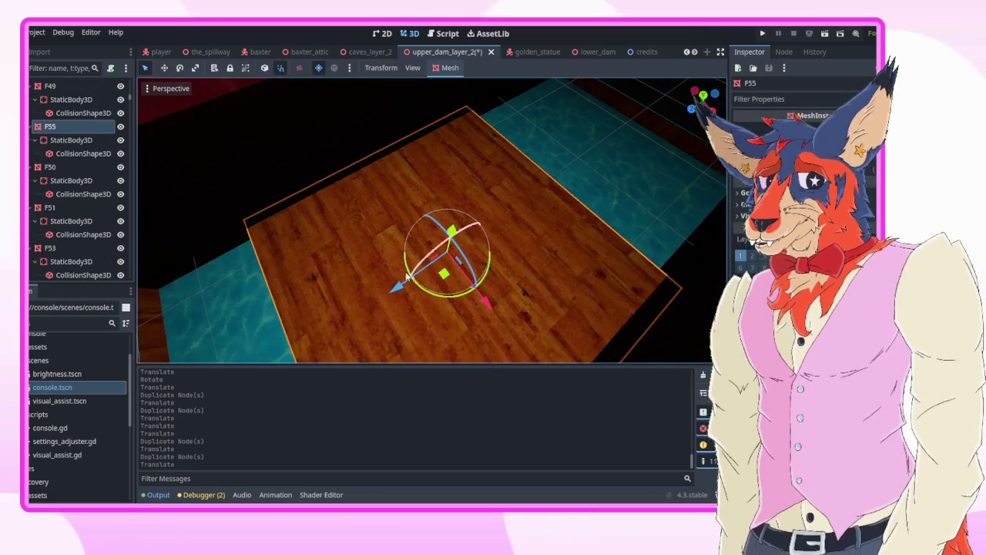
pyautogui.moveTo(395, 286); pyautogui.dragTo(634, 116)
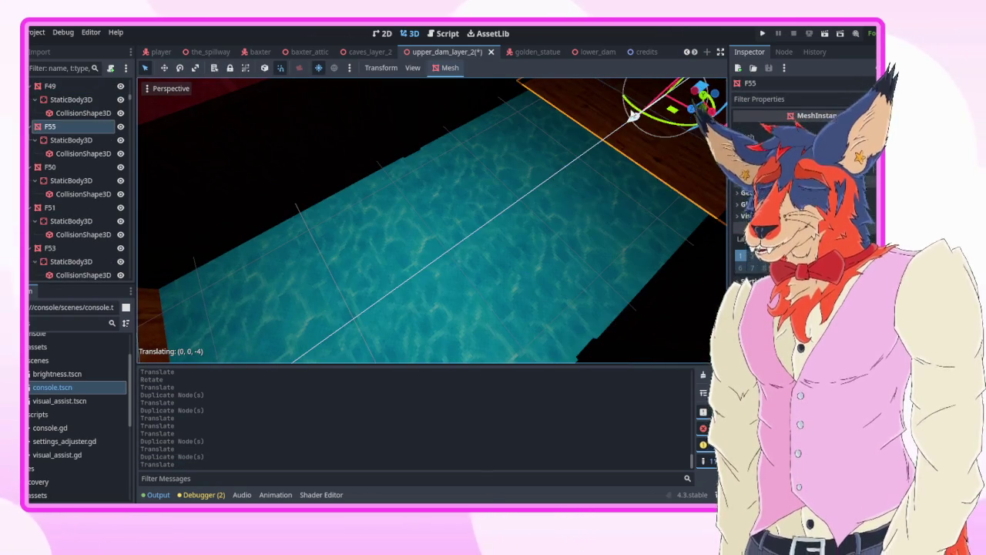
pyautogui.click(659, 100)
pyautogui.press('f')
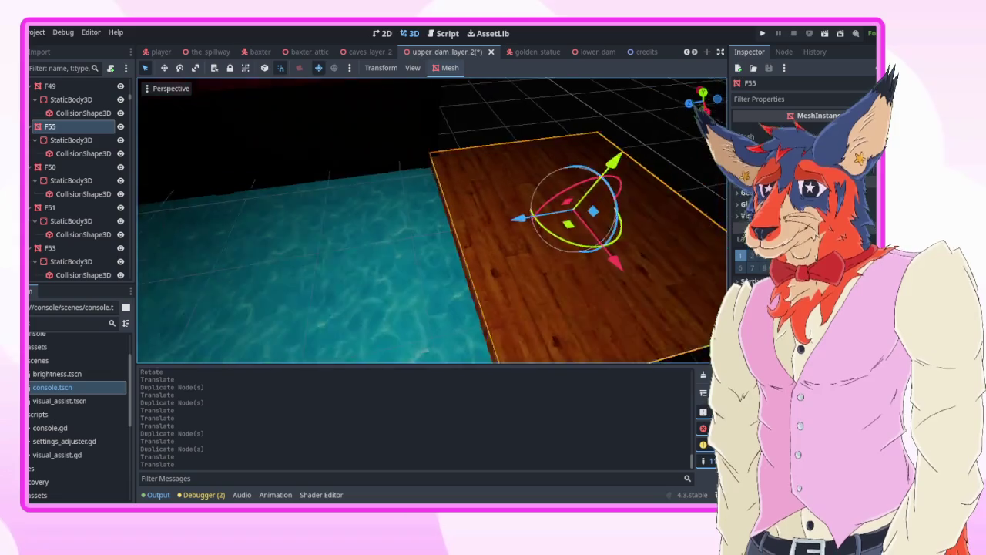
pyautogui.press('r')
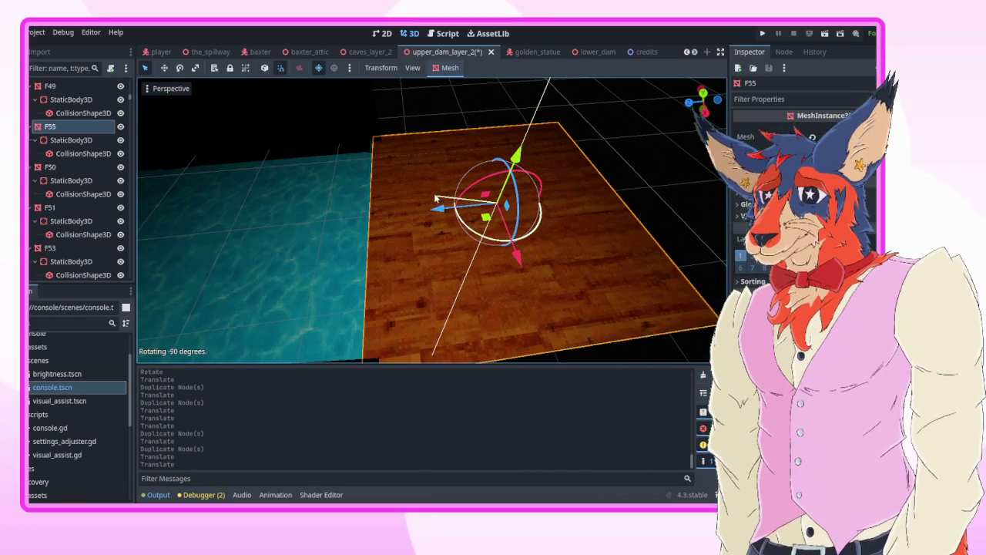
pyautogui.click(453, 269)
# - Select the shorter wall piece together with wall W200
pyautogui.moveTo(453, 269); pyautogui.dragTo(423, 133)
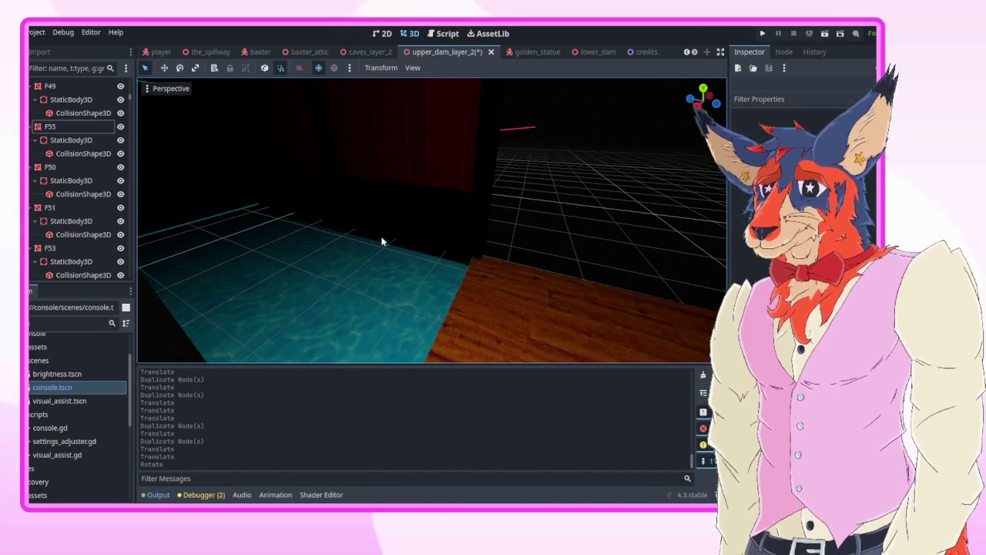
pyautogui.click(414, 214)
pyautogui.keyDown('shift'); pyautogui.click(477, 144); pyautogui.keyUp('shift')
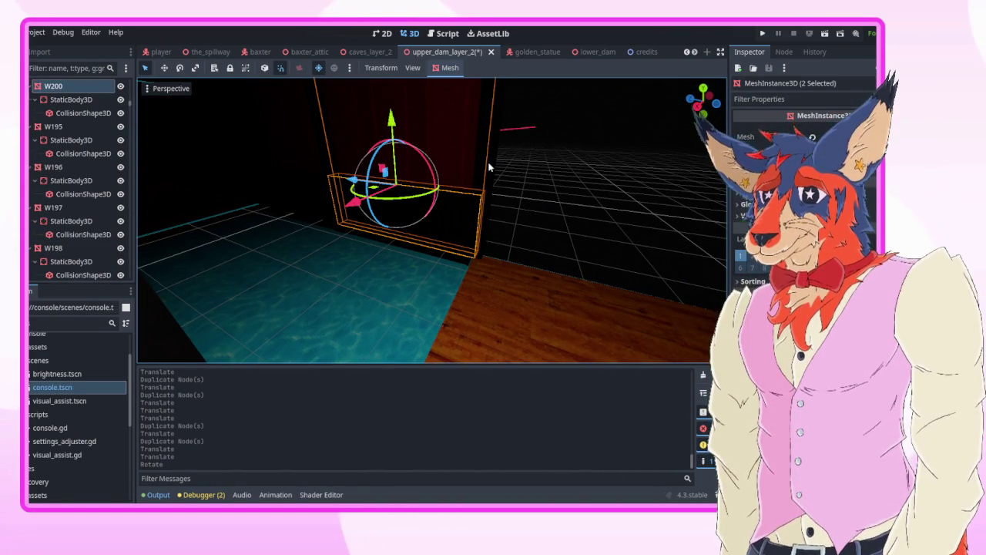
# - Duplicate the two walls twice, moving copies along Z then along X (W201, W202)
pyautogui.hotkey('ctrl', 'd')
pyautogui.press('g')
pyautogui.press('z')
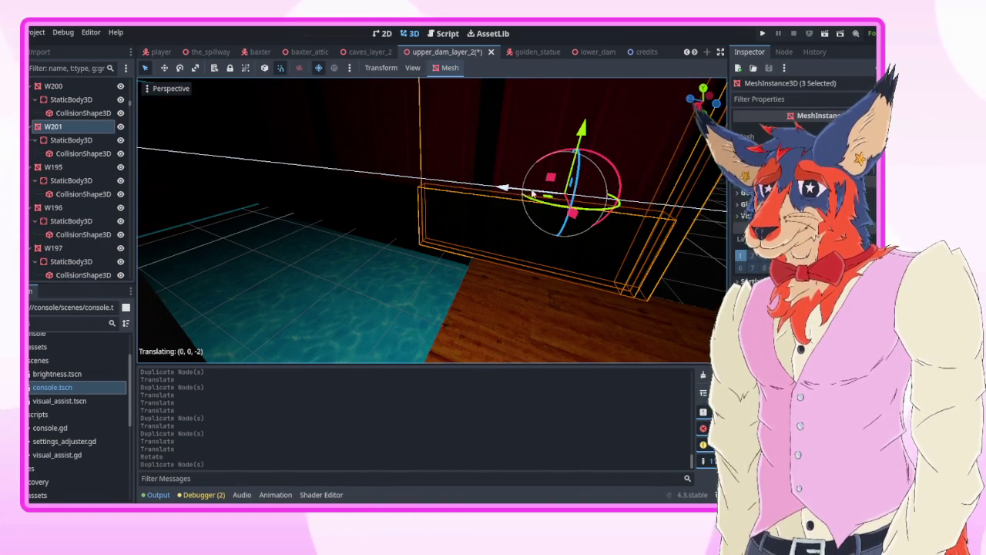
pyautogui.click(531, 195)
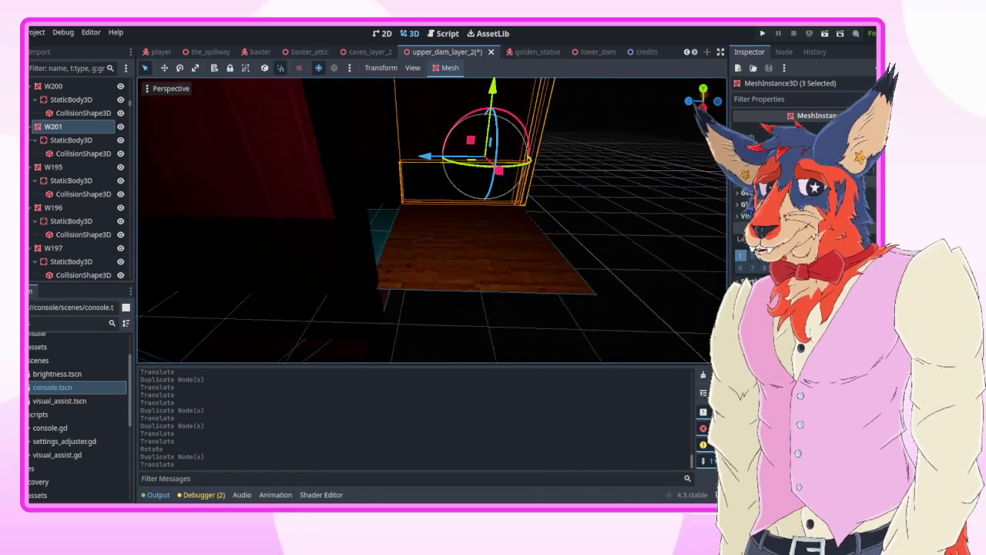
pyautogui.hotkey('ctrl', 'd')
pyautogui.press('g')
pyautogui.press('x')
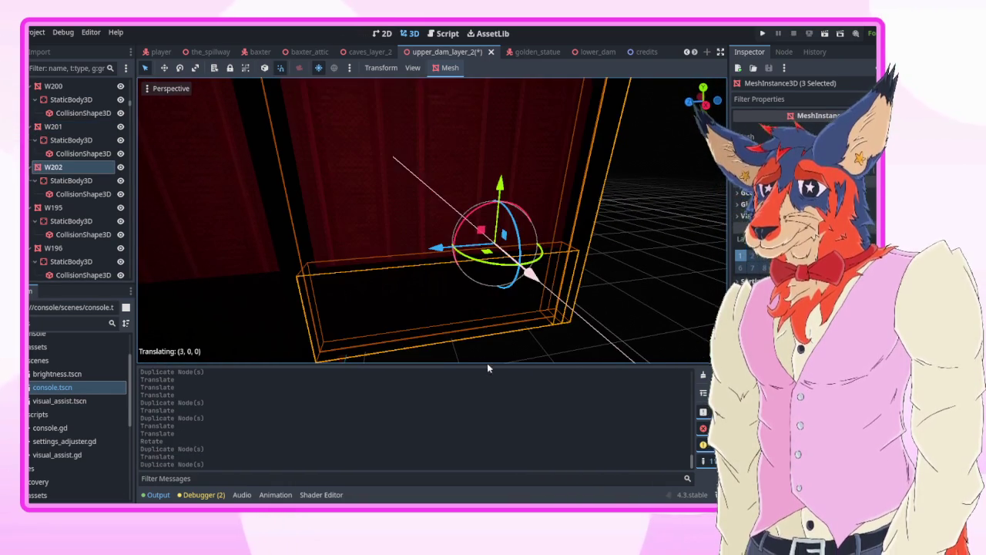
pyautogui.click(613, 316)
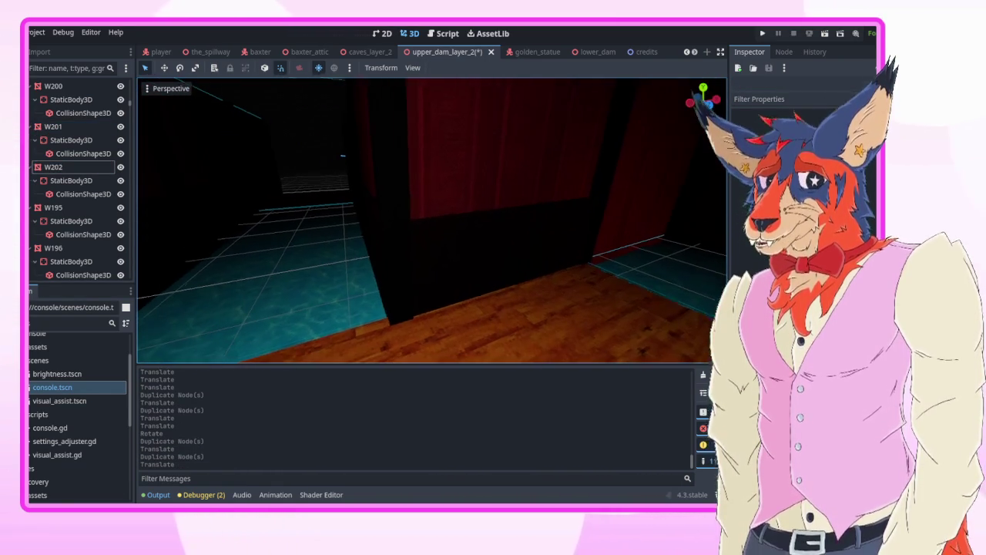
# - Duplicate two corridor wall pieces as W203, sliding them left along X
pyautogui.click(454, 269)
pyautogui.keyDown('shift'); pyautogui.click(463, 171); pyautogui.keyUp('shift')
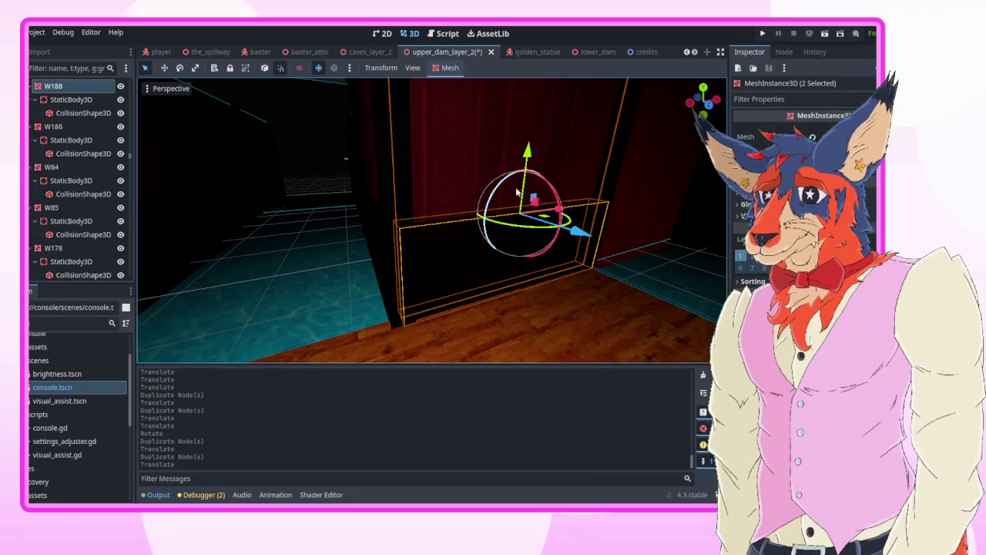
pyautogui.hotkey('ctrl', 'd')
pyautogui.moveTo(560, 209); pyautogui.dragTo(272, 245)
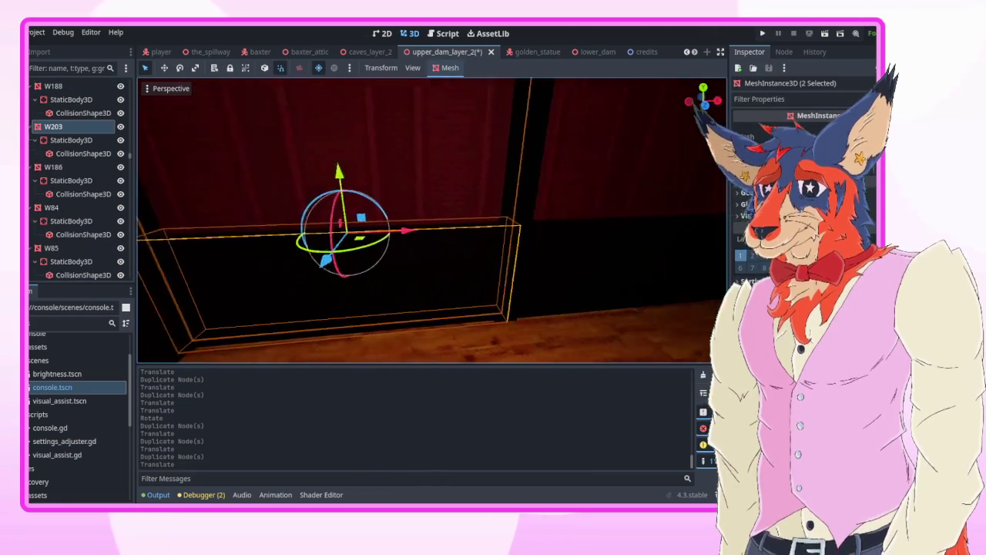
# - Duplicate ceiling slab C70 and its neighbour twice to add slabs C71 and C72
pyautogui.moveTo(571, 231)
pyautogui.mouseDown()
pyautogui.moveTo(703, 222)
pyautogui.moveTo(409, 219)
pyautogui.moveTo(430, 221)
pyautogui.mouseUp()
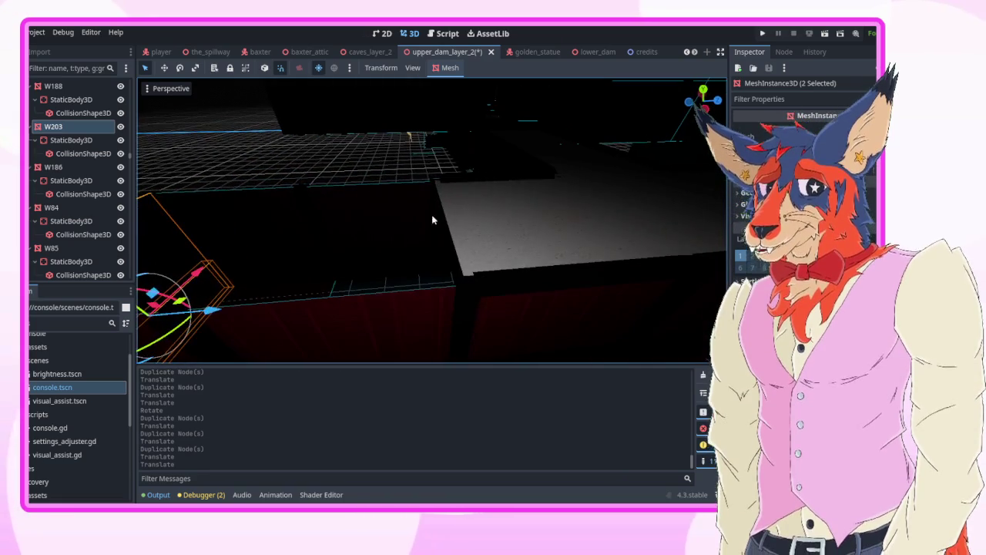
pyautogui.click(538, 203)
pyautogui.keyDown('shift'); pyautogui.click(511, 274); pyautogui.keyUp('shift')
pyautogui.moveTo(511, 274)
pyautogui.mouseDown()
pyautogui.moveTo(417, 274)
pyautogui.moveTo(391, 263)
pyautogui.mouseUp()
pyautogui.hotkey('ctrl', 'd')
pyautogui.moveTo(330, 165)
pyautogui.mouseDown()
pyautogui.moveTo(529, 187)
pyautogui.moveTo(472, 194)
pyautogui.mouseUp()
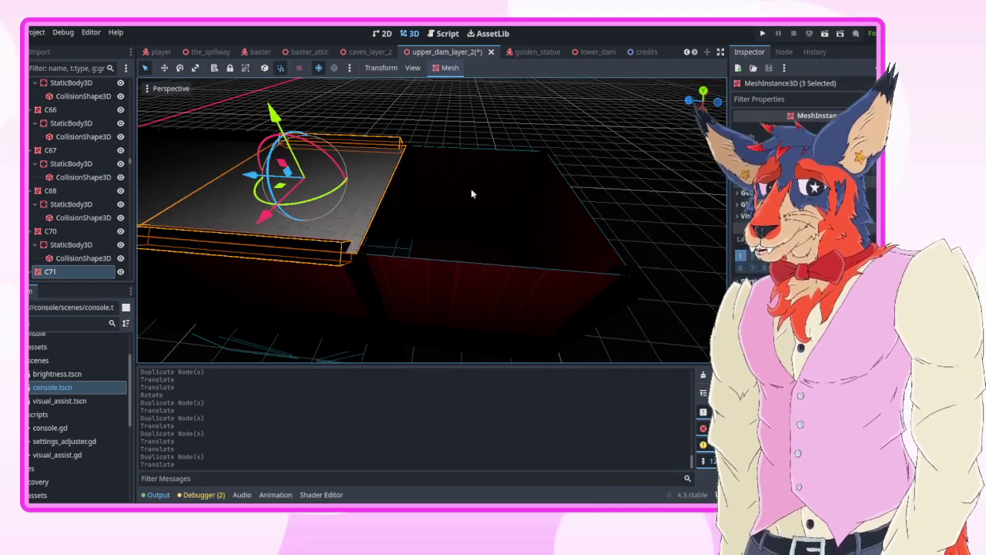
pyautogui.hotkey('ctrl', 'd')
pyautogui.moveTo(272, 188); pyautogui.dragTo(460, 187)
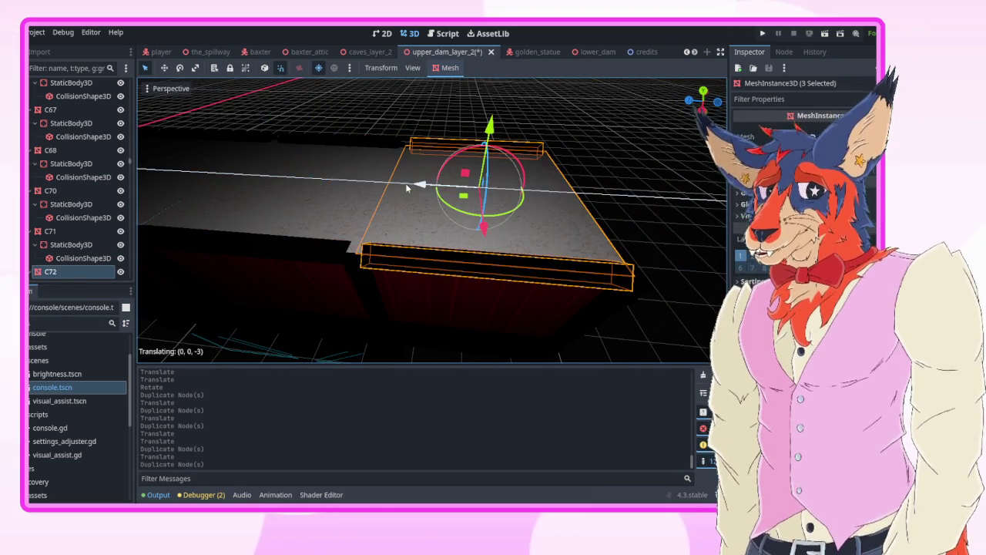
pyautogui.click(645, 209)
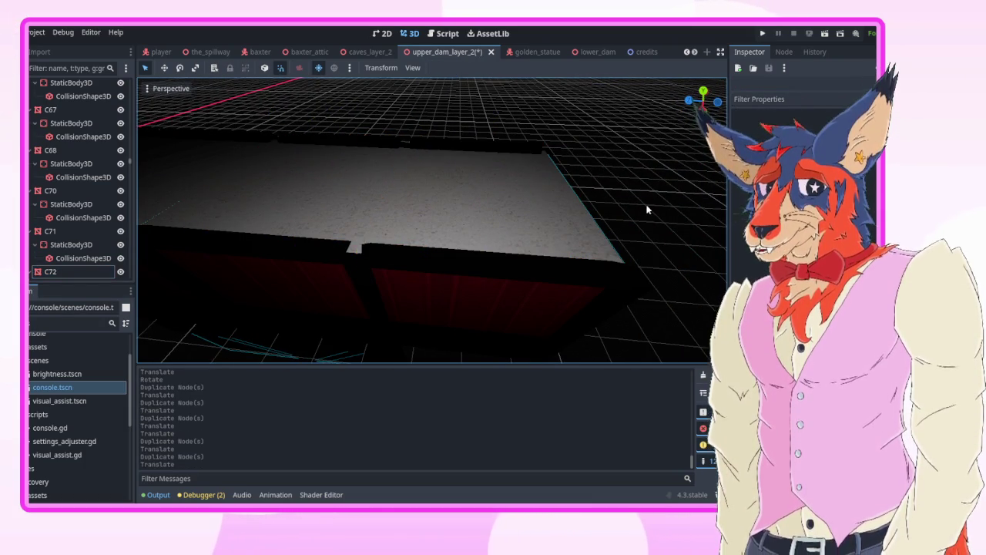
# - Duplicate trim piece T405 as T430, moved 7 units back along Z
pyautogui.rightClick(605, 218)
pyautogui.press('w')
pyautogui.press('w')
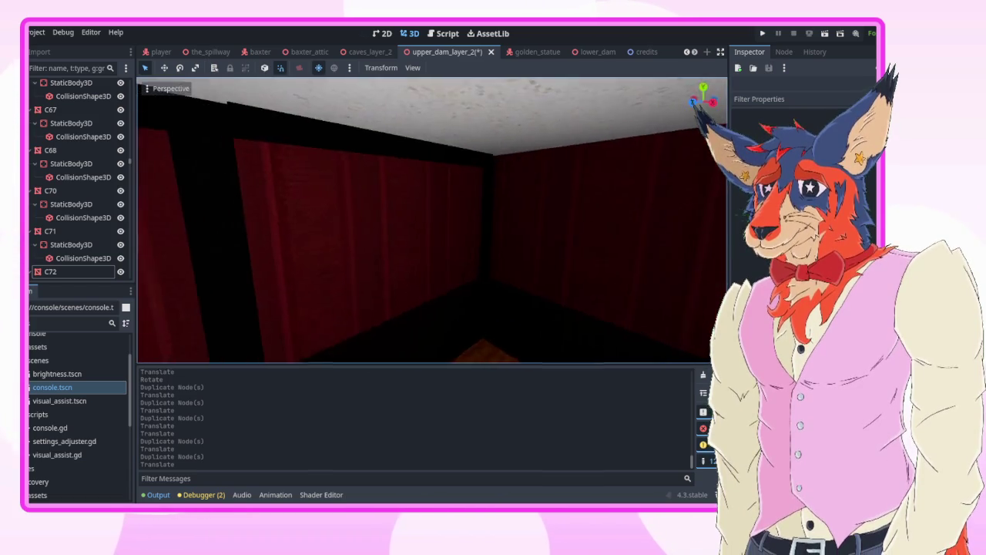
pyautogui.press('s')
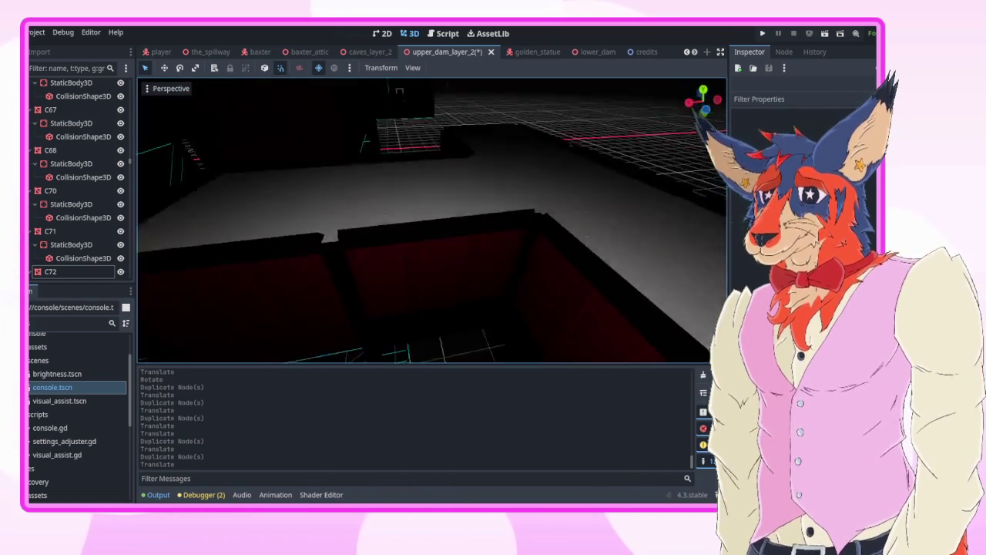
pyautogui.click(308, 217)
pyautogui.hotkey('ctrl', 'd')
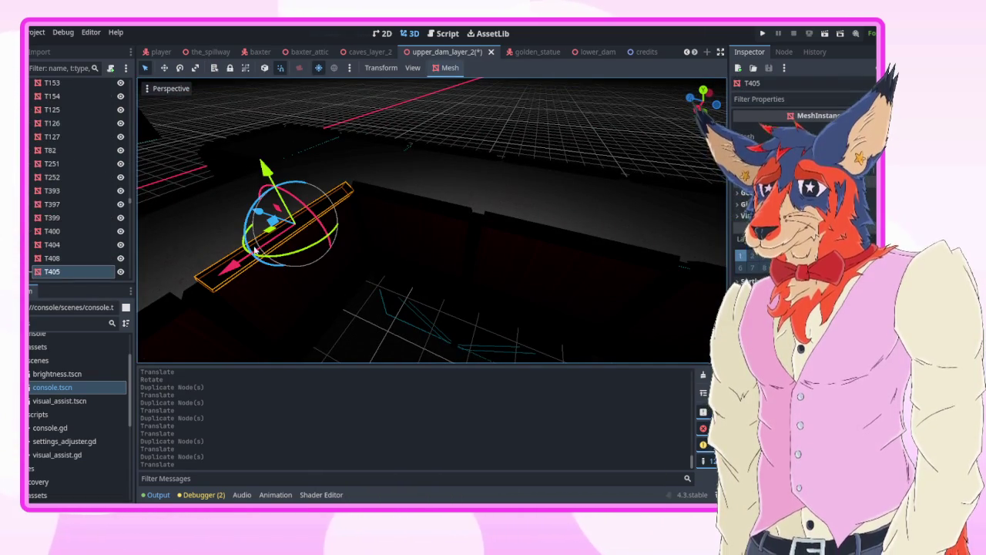
pyautogui.moveTo(309, 217)
pyautogui.mouseDown()
pyautogui.moveTo(363, 176)
pyautogui.moveTo(346, 173)
pyautogui.mouseUp()
pyautogui.moveTo(210, 177); pyautogui.dragTo(470, 205)
pyautogui.click(469, 146)
pyautogui.scroll(3, 426, 222)
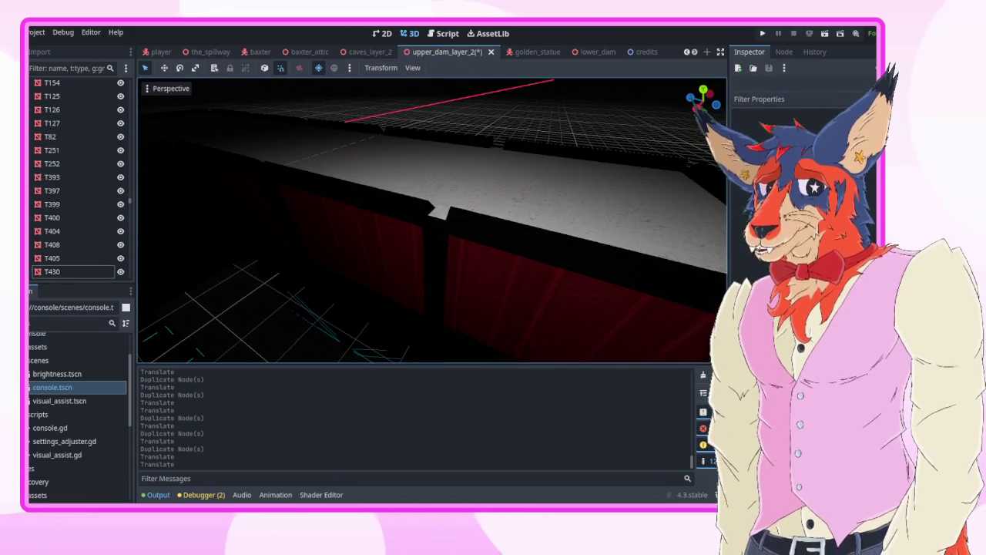
pyautogui.press('w')
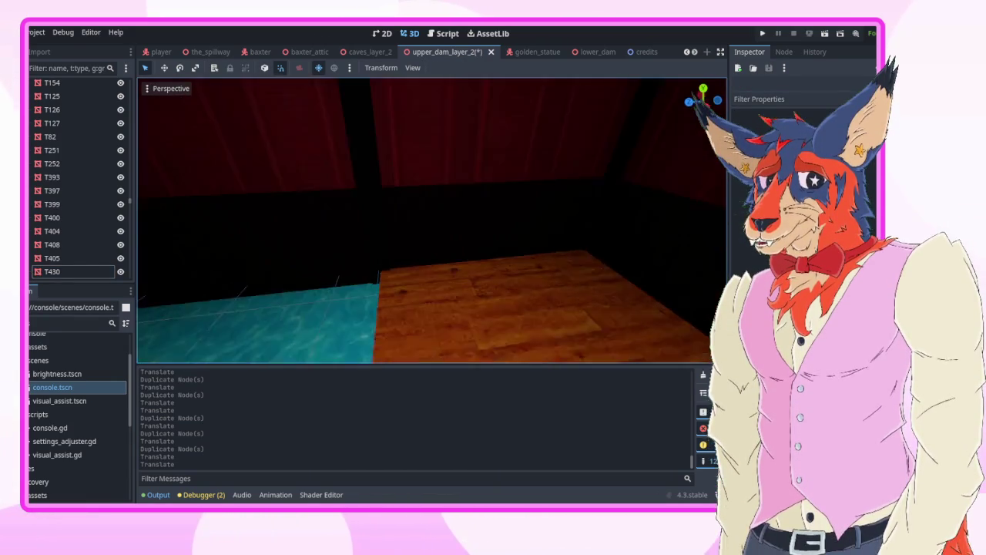
pyautogui.press('w')
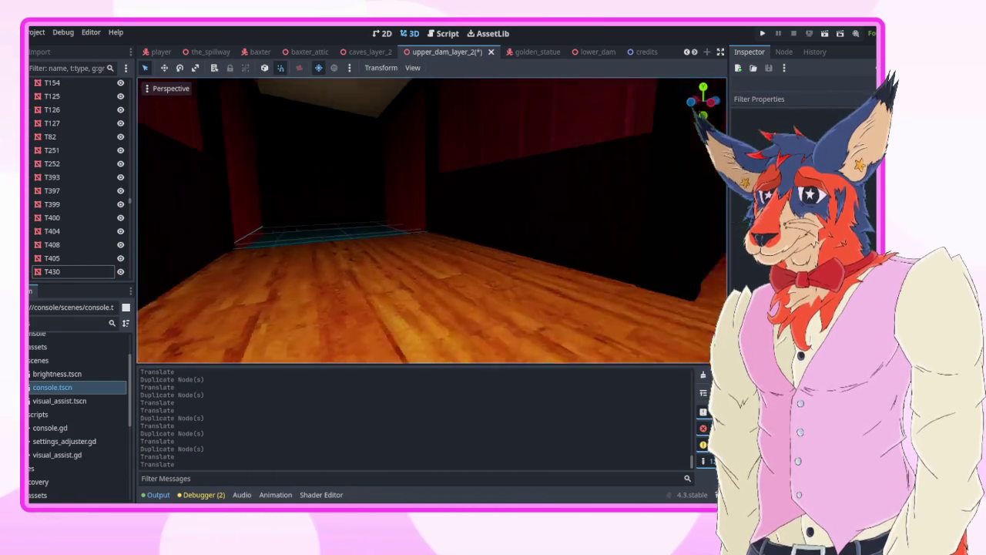
pyautogui.press('w')
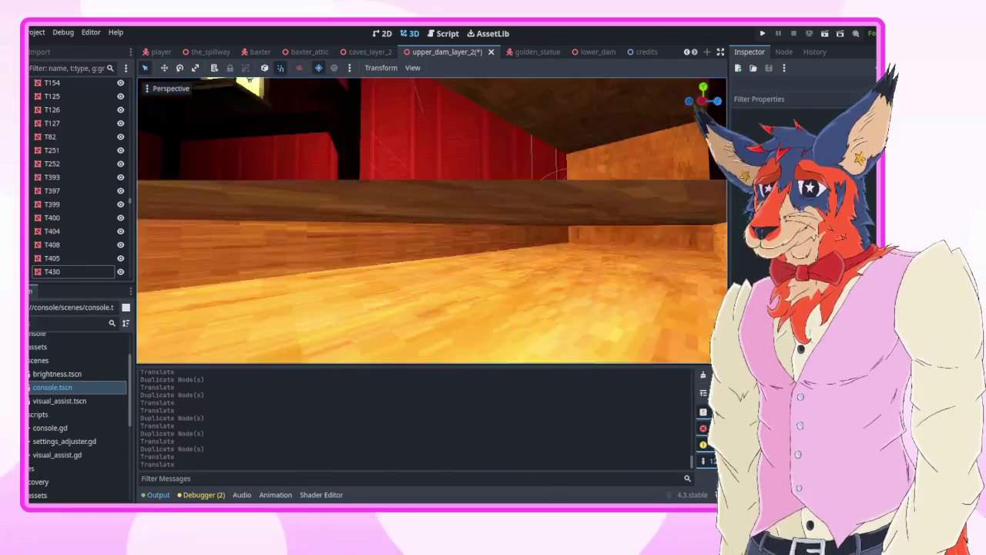
pyautogui.press('w')
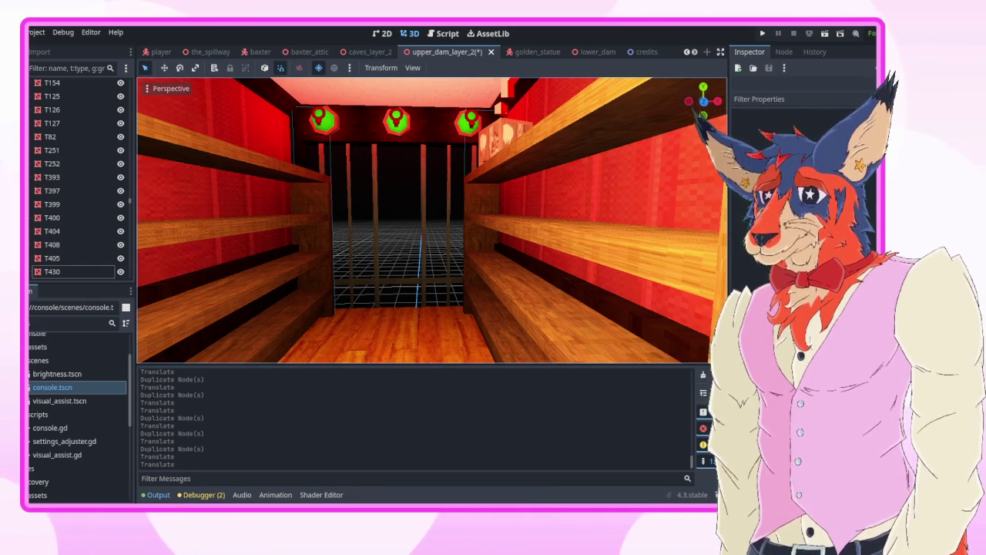
pyautogui.press('w')
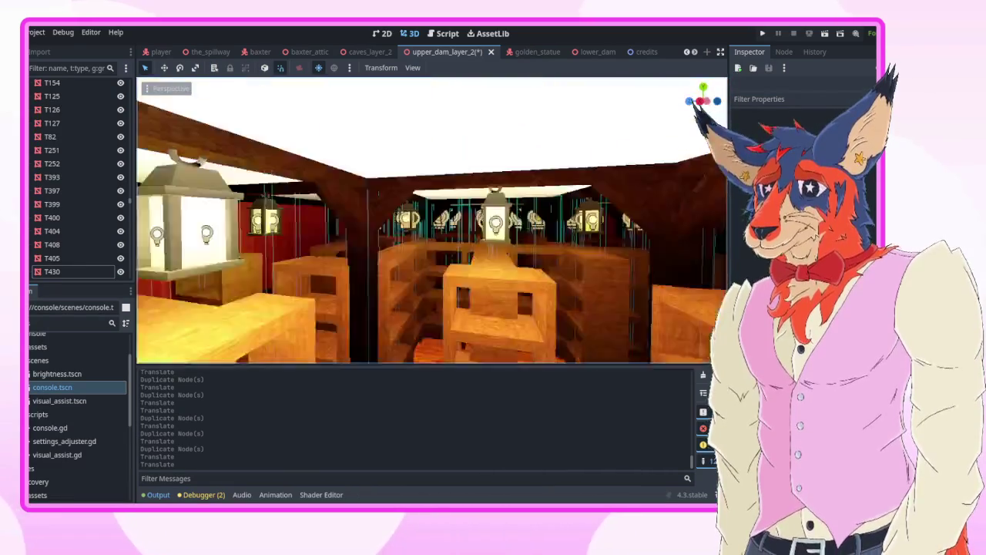
pyautogui.press('w')
pyautogui.press('w')
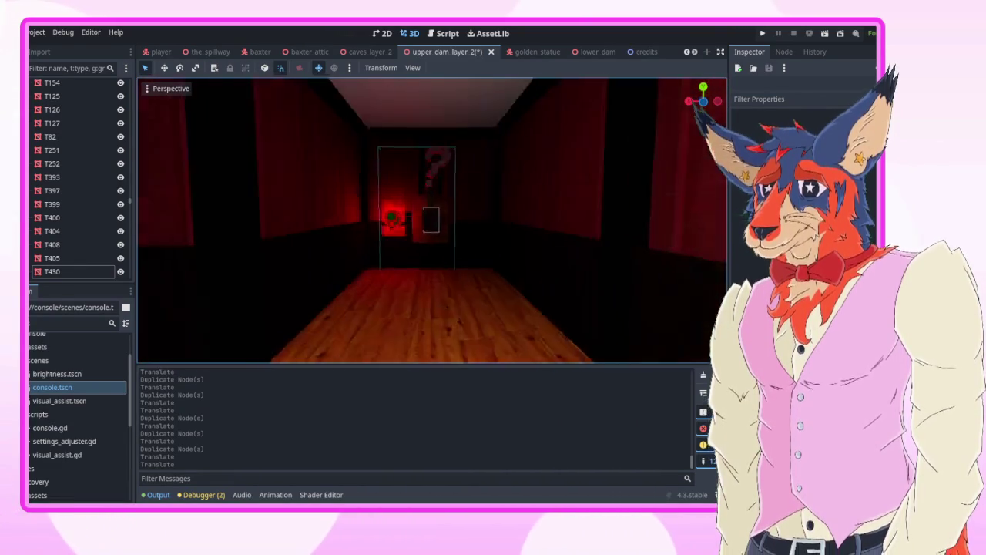
pyautogui.press('w')
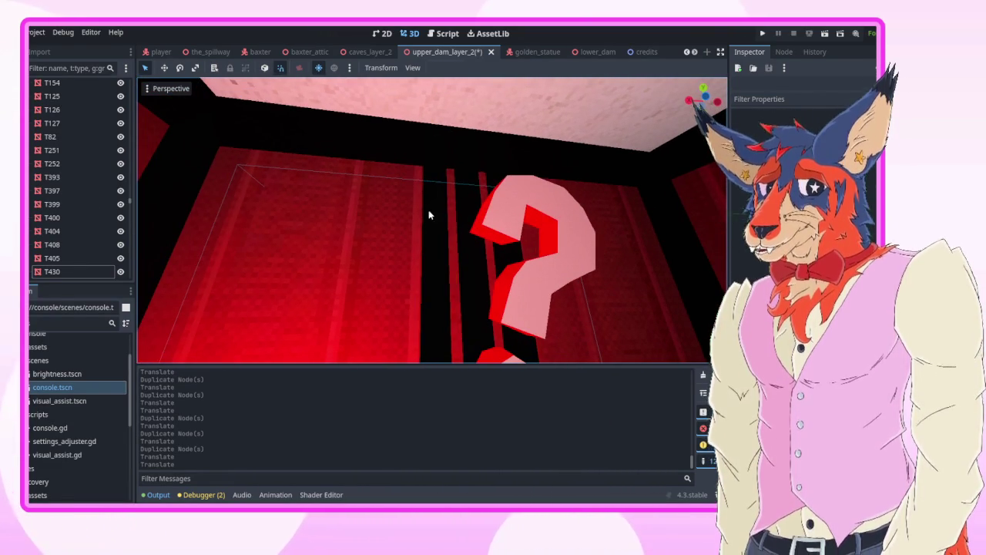
# - Select the Wires, Wires2 and Wires3 meshes above the question-mark sign
pyautogui.click(464, 192)
pyautogui.press('f')
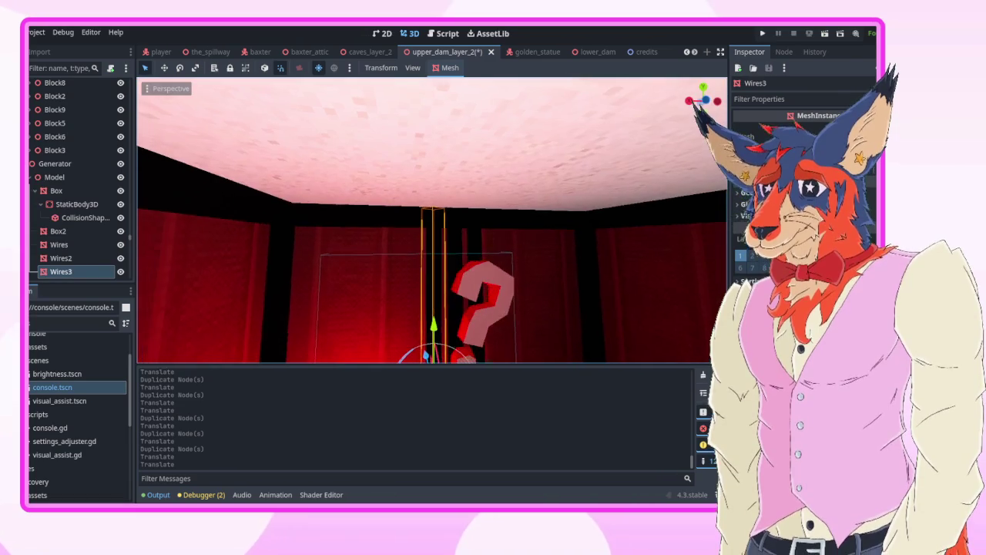
pyautogui.keyDown('shift'); pyautogui.click(455, 220); pyautogui.keyUp('shift')
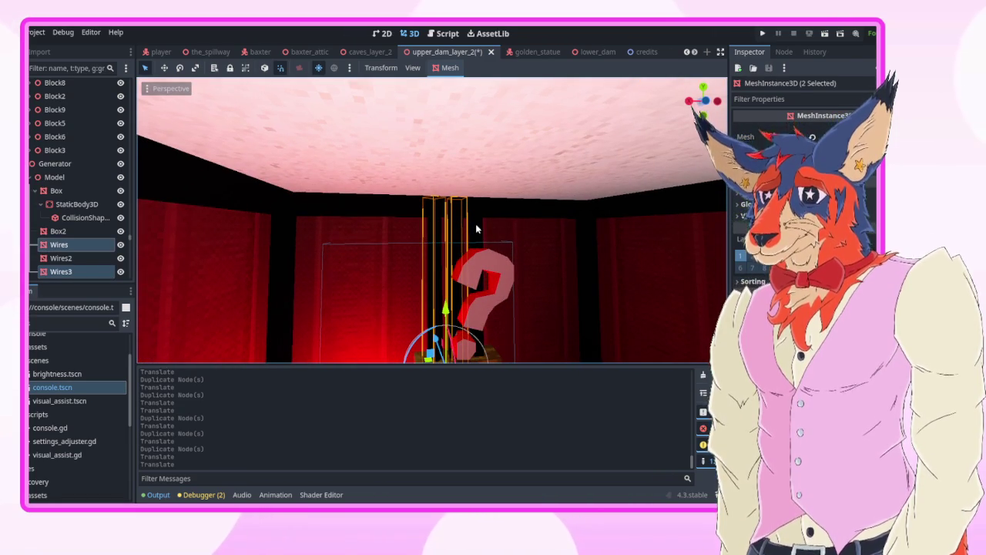
pyautogui.keyDown('shift'); pyautogui.click(475, 229); pyautogui.keyUp('shift')
pyautogui.hotkey('ctrl', 'j')
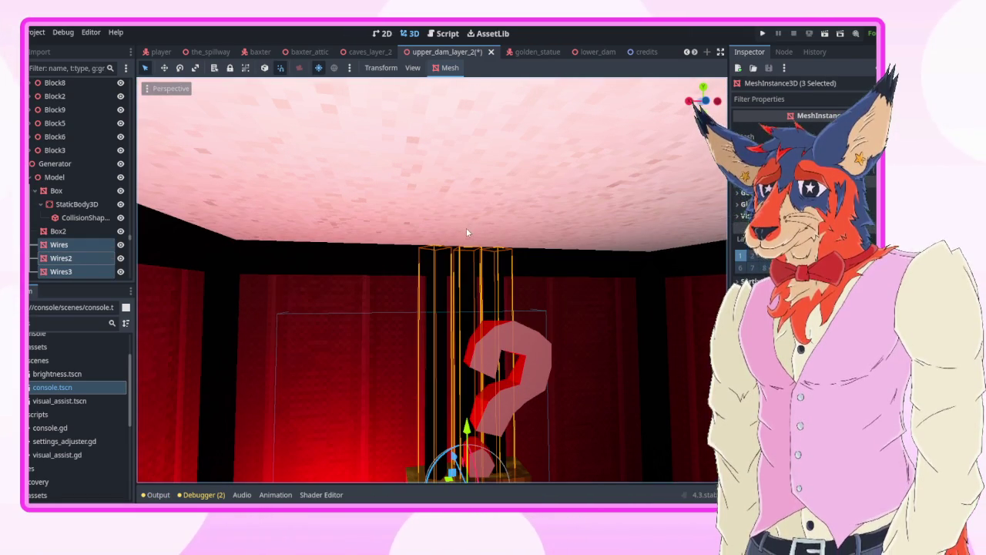
pyautogui.hotkey('ctrl', 'j')
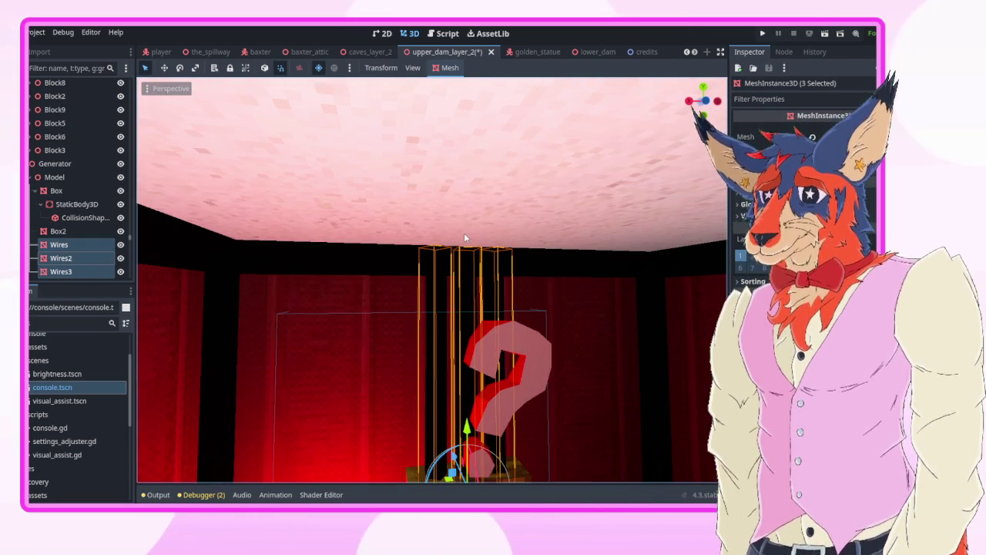
pyautogui.hotkey('ctrl', 'j')
pyautogui.hotkey('ctrl', 'j')
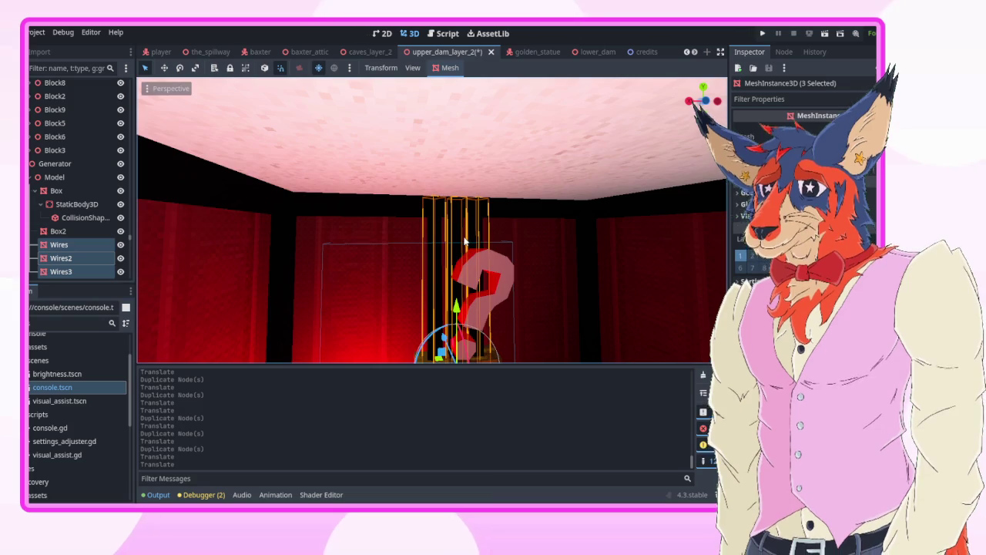
pyautogui.hotkey('ctrl', 'j')
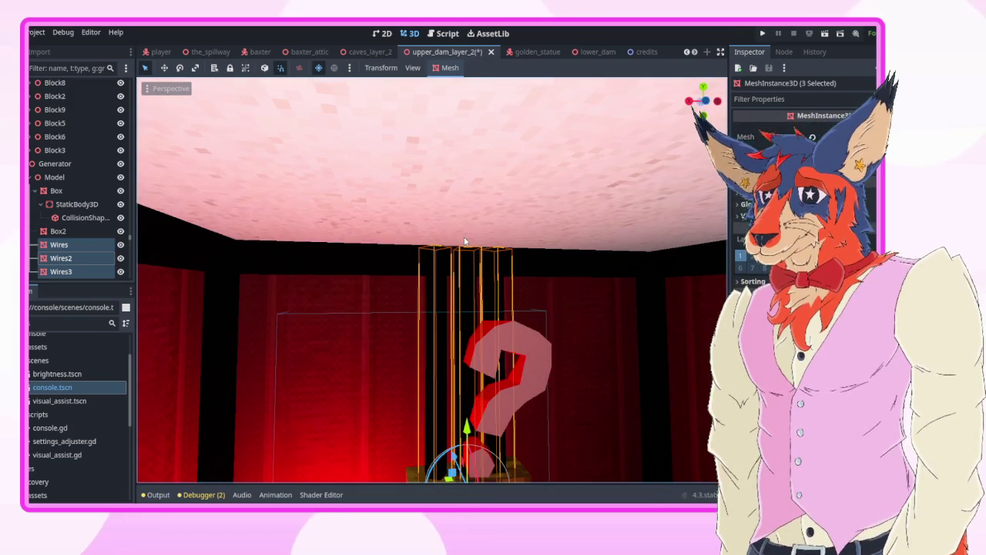
pyautogui.hotkey('ctrl', 'j')
pyautogui.hotkey('ctrl', 'j')
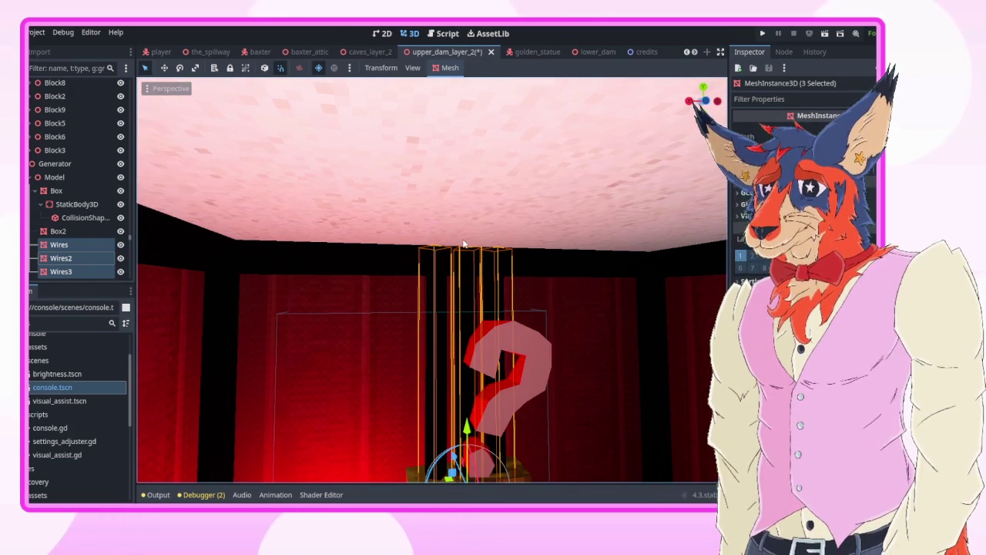
# - Duplicate the three wire meshes to run along the ceiling
pyautogui.hotkey('ctrl', 'd')
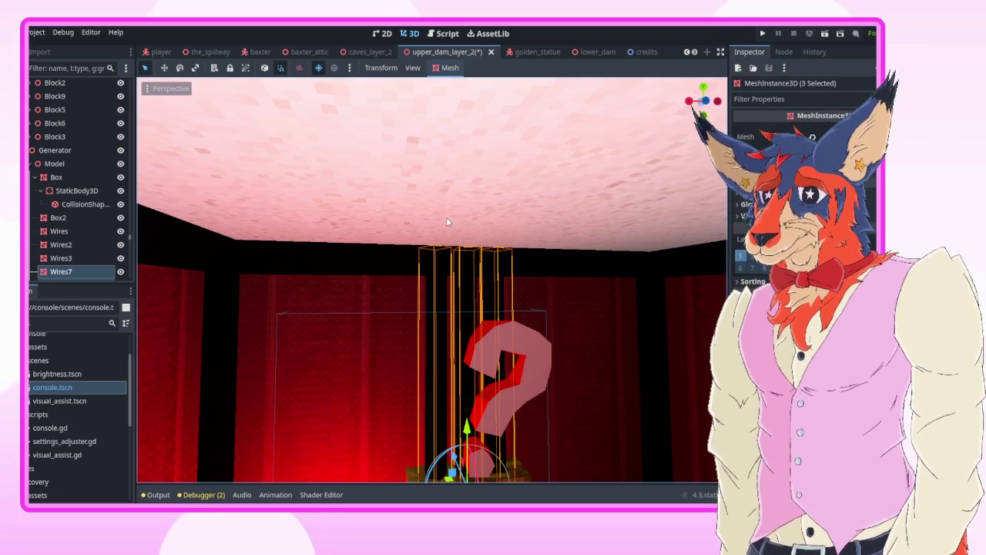
pyautogui.moveTo(442, 209)
pyautogui.mouseDown()
pyautogui.moveTo(417, 310)
pyautogui.moveTo(406, 292)
pyautogui.moveTo(394, 73)
pyautogui.moveTo(357, 141)
pyautogui.mouseUp()
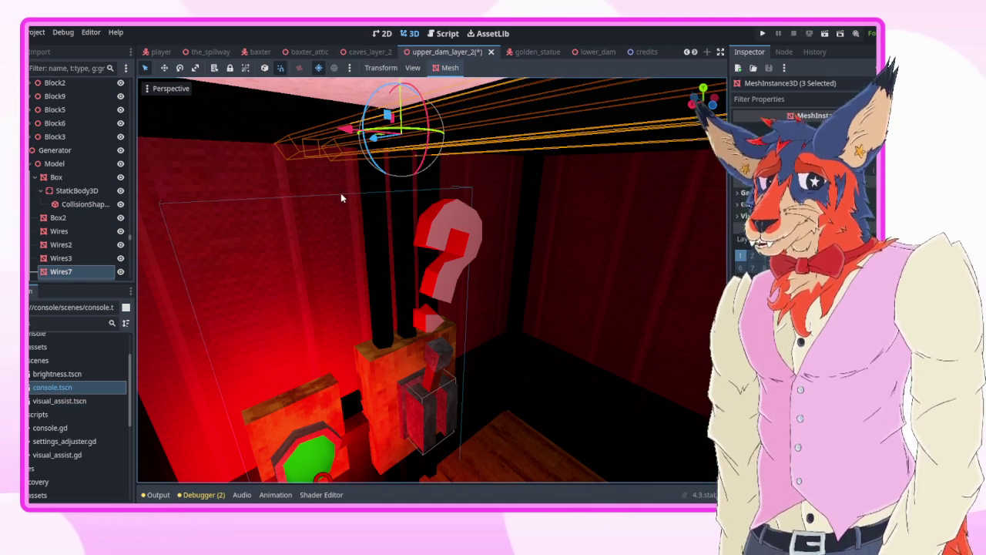
pyautogui.hotkey('shift', 'f')
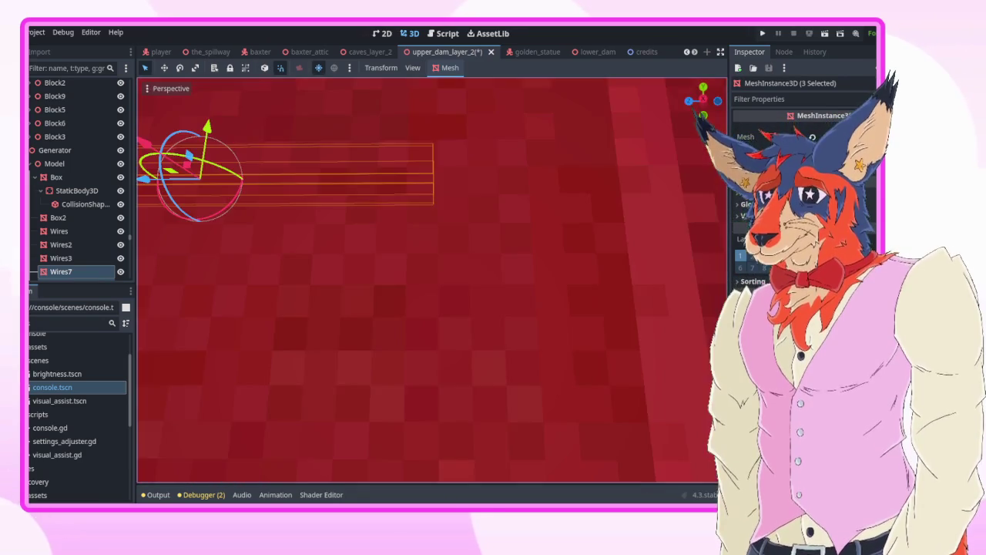
# - Duplicate the three ceiling wires and slide the copies further along the ceiling
pyautogui.press('w')
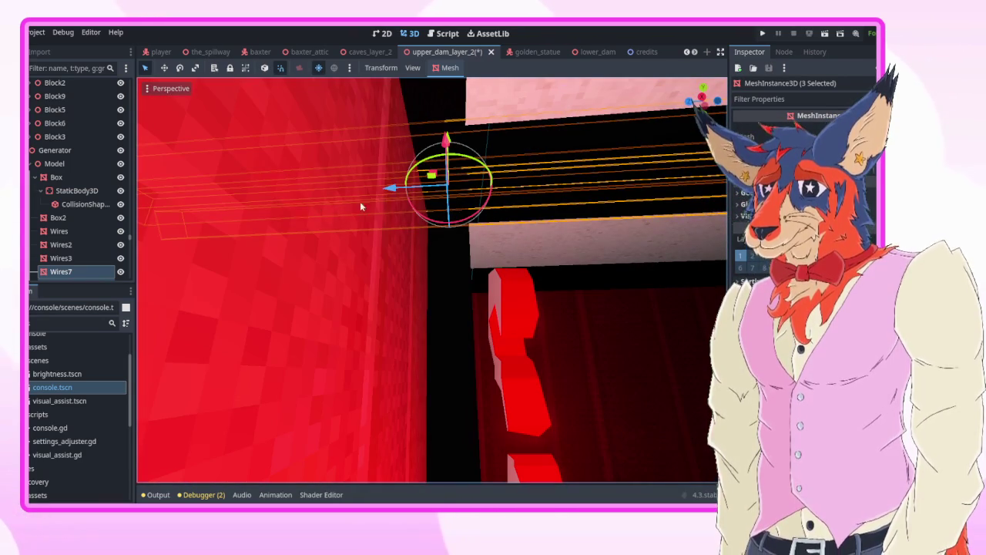
pyautogui.press('s')
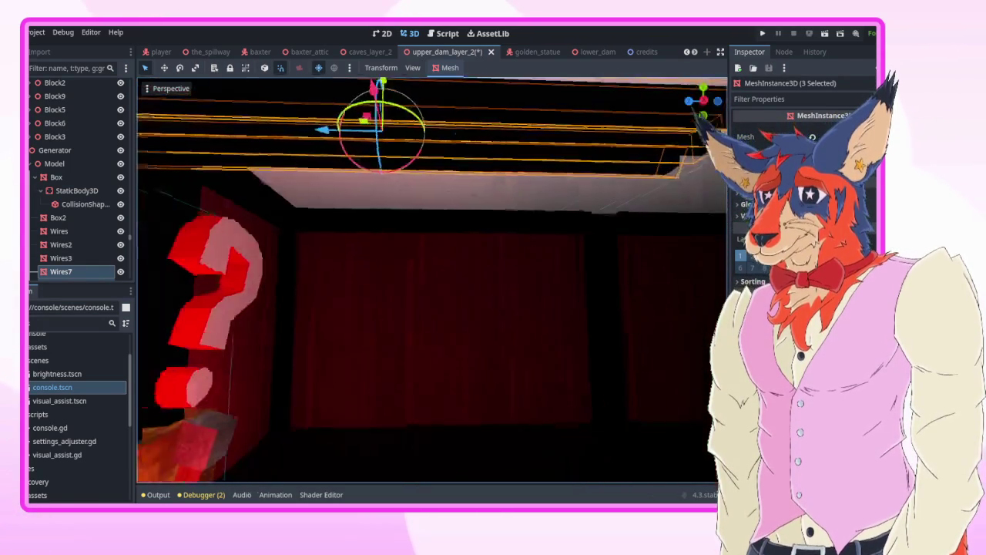
pyautogui.hotkey('shift', 'f')
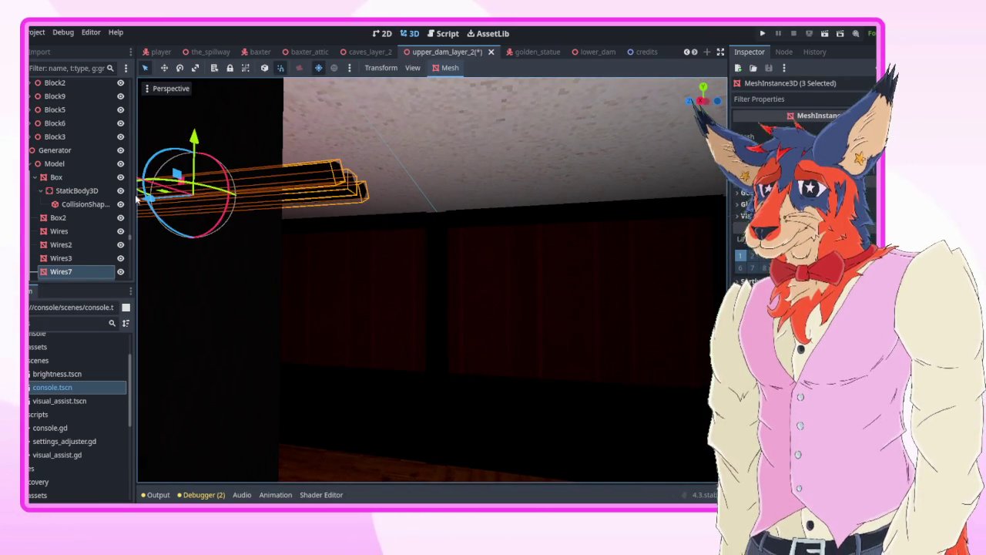
pyautogui.hotkey('ctrl', 'd')
pyautogui.moveTo(146, 192)
pyautogui.mouseDown()
pyautogui.moveTo(540, 165)
pyautogui.moveTo(651, 116)
pyautogui.mouseUp()
# - Duplicate the wires again as Wires11–Wires13 and pick a new ceiling piece
pyautogui.press('s')
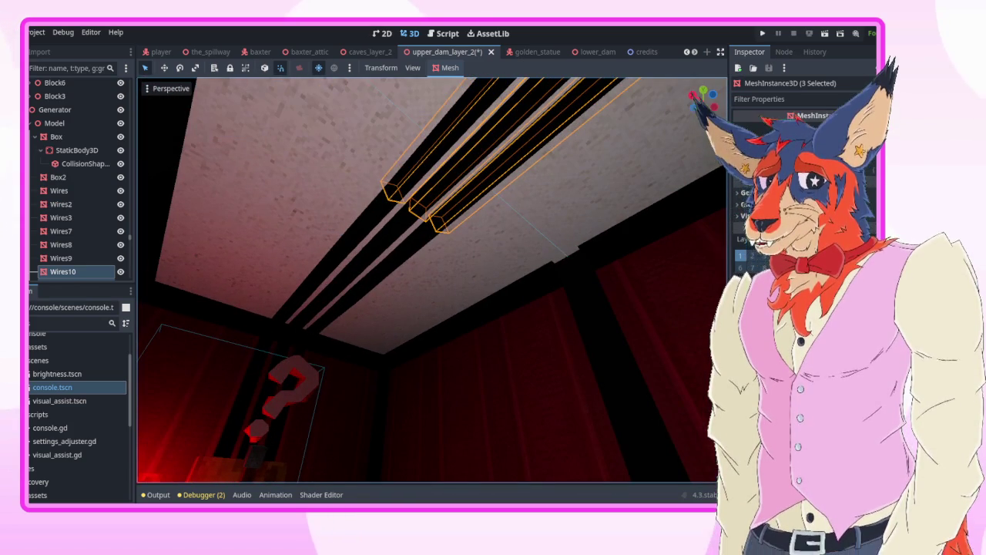
pyautogui.press('w')
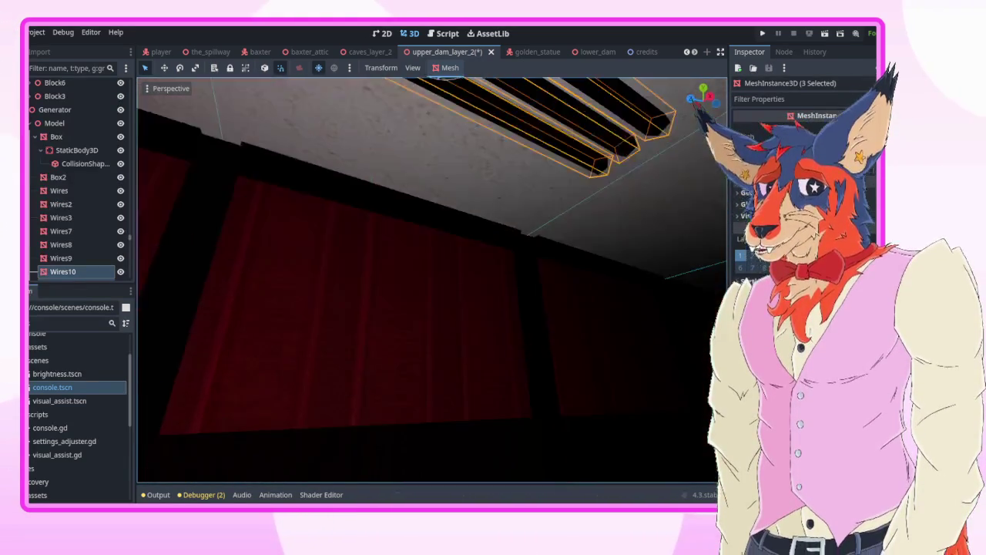
pyautogui.press('s')
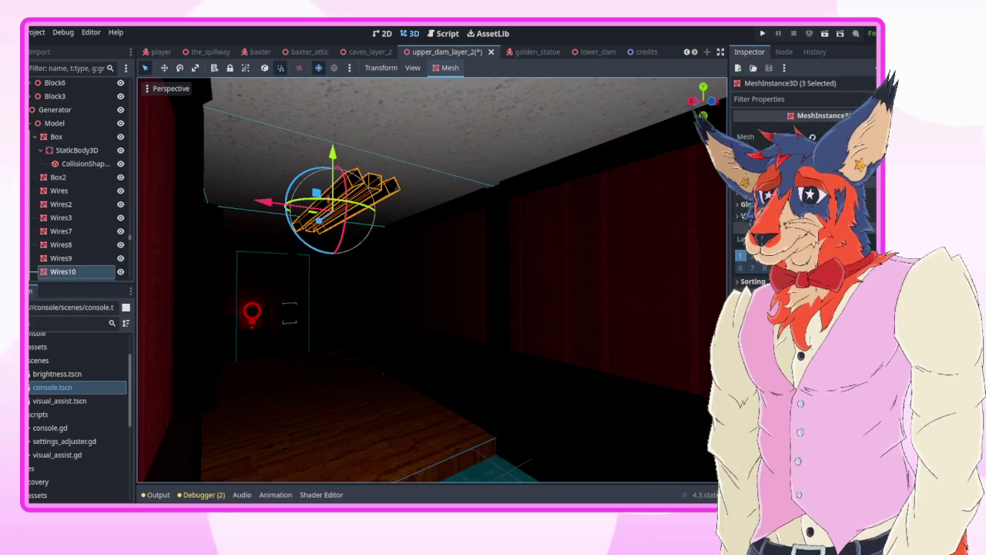
pyautogui.press('d')
pyautogui.hotkey('ctrl', 'd')
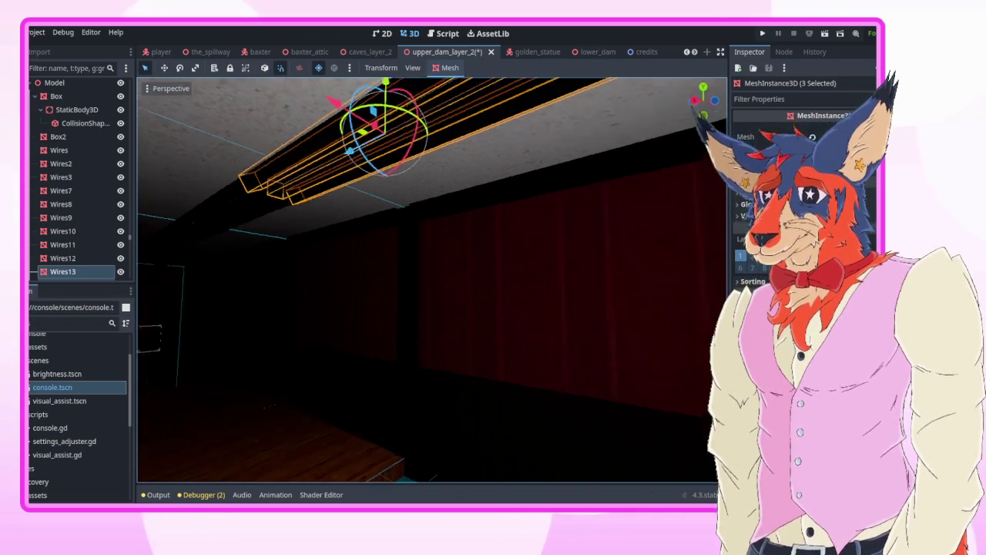
pyautogui.press('e')
pyautogui.press('q')
pyautogui.press('e')
pyautogui.press('q')
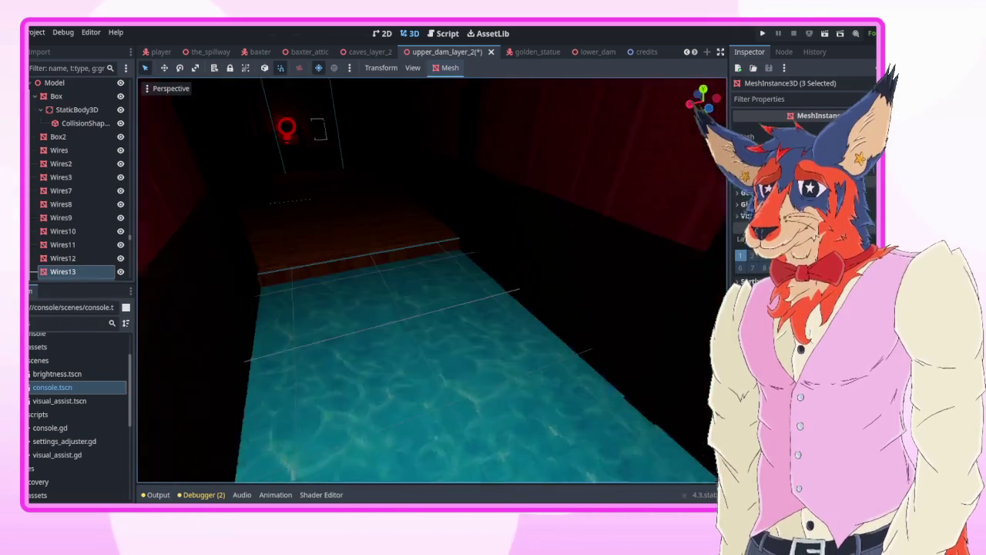
pyautogui.click(440, 184)
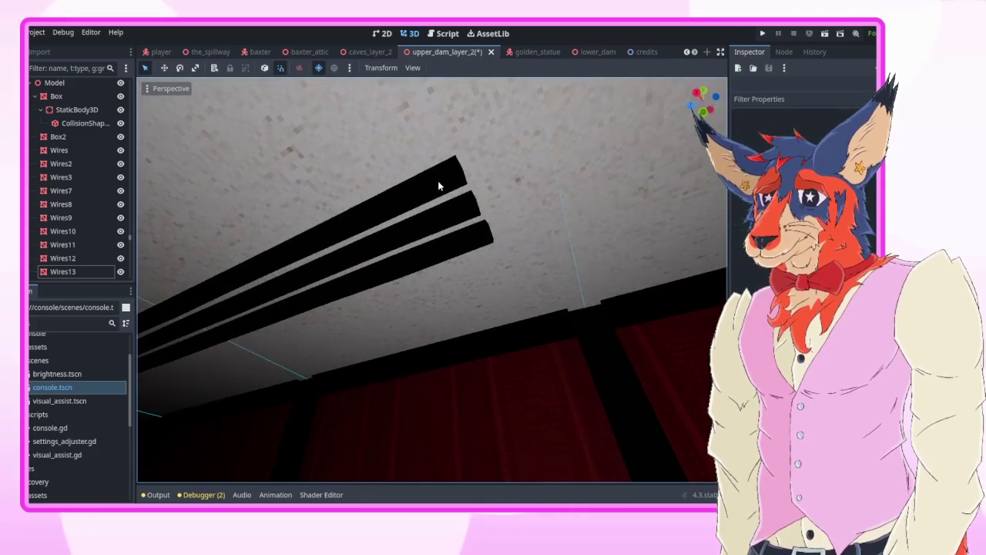
pyautogui.click(395, 190)
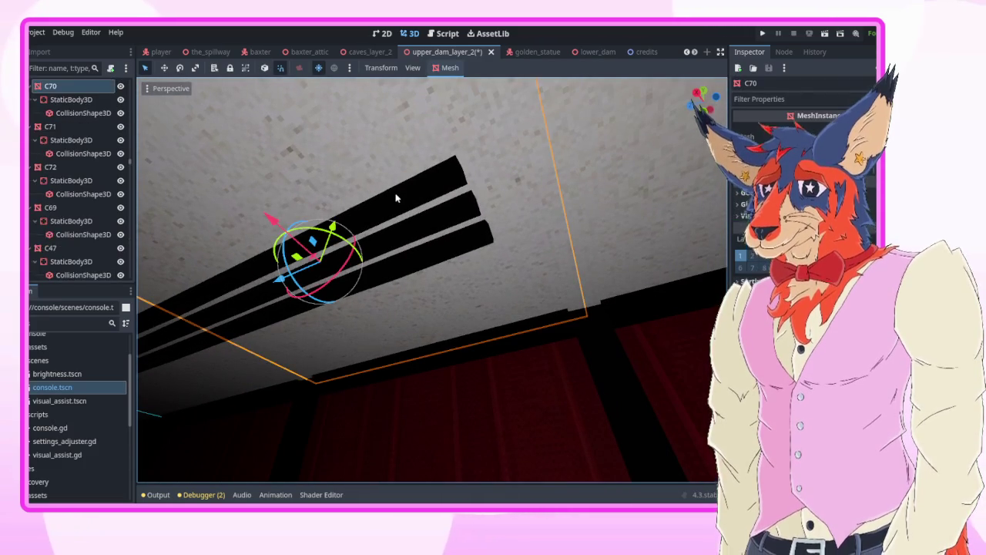
# - Duplicate Wires15 along the ceiling repeatedly, extending the wires up to Wires21
pyautogui.click(395, 198)
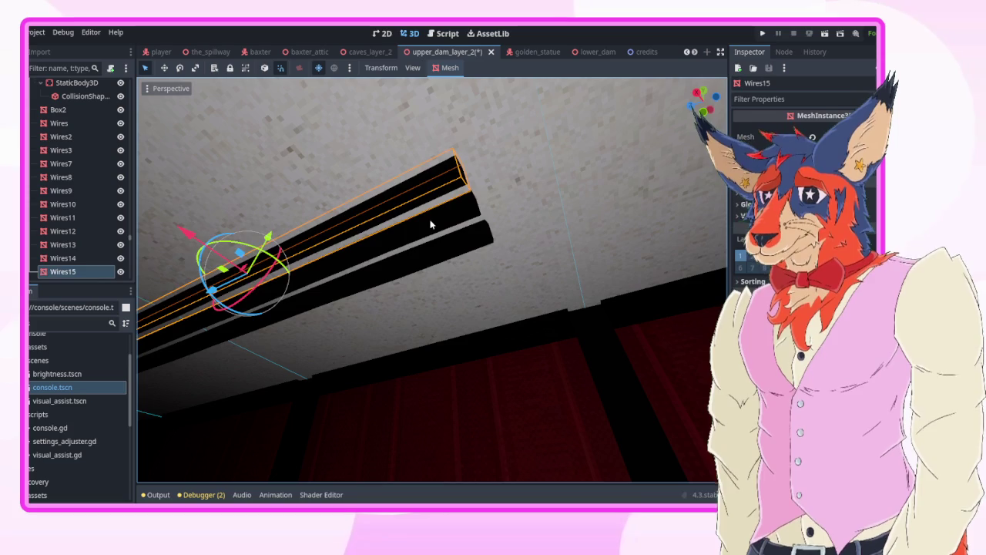
pyautogui.hotkey('ctrl', 'd')
pyautogui.moveTo(231, 254)
pyautogui.mouseDown()
pyautogui.moveTo(213, 270)
pyautogui.moveTo(540, 219)
pyautogui.moveTo(615, 163)
pyautogui.moveTo(524, 254)
pyautogui.moveTo(501, 216)
pyautogui.moveTo(540, 231)
pyautogui.moveTo(493, 216)
pyautogui.moveTo(447, 235)
pyautogui.moveTo(432, 254)
pyautogui.moveTo(412, 208)
pyautogui.moveTo(400, 223)
pyautogui.moveTo(584, 176)
pyautogui.mouseUp()
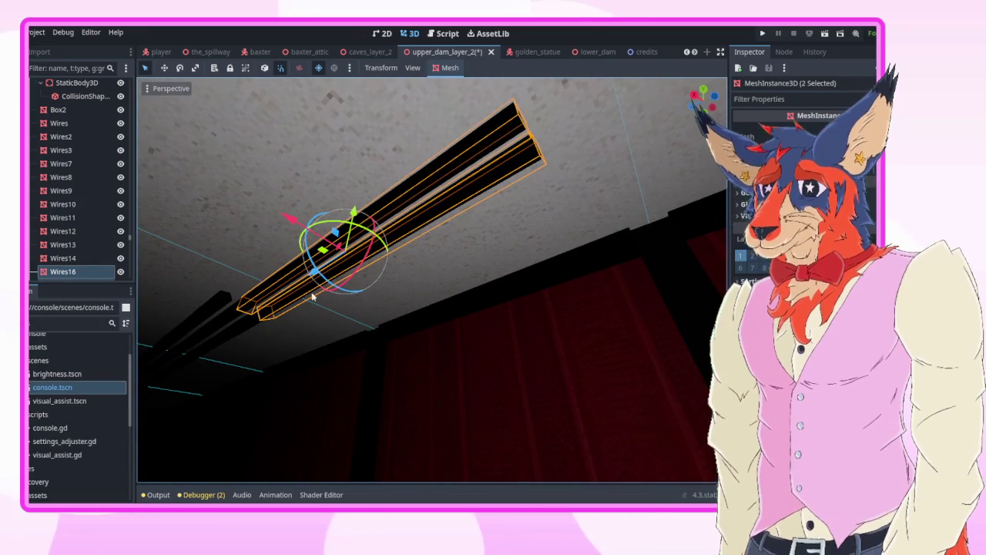
pyautogui.hotkey('ctrl', 'd')
pyautogui.moveTo(320, 274)
pyautogui.mouseDown()
pyautogui.moveTo(588, 165)
pyautogui.moveTo(567, 176)
pyautogui.mouseUp()
pyautogui.moveTo(500, 194); pyautogui.dragTo(500, 194)
pyautogui.hotkey('ctrl', 'd')
pyautogui.moveTo(209, 181)
pyautogui.mouseDown()
pyautogui.moveTo(586, 220)
pyautogui.moveTo(678, 204)
pyautogui.moveTo(698, 116)
pyautogui.mouseUp()
pyautogui.moveTo(426, 280)
pyautogui.mouseDown()
pyautogui.moveTo(417, 246)
pyautogui.moveTo(431, 200)
pyautogui.moveTo(471, 253)
pyautogui.mouseUp()
# - Duplicate Wires15 as Wires22, rotate it 90° upright and lower it 4.1 units to the floor
pyautogui.click(465, 214)
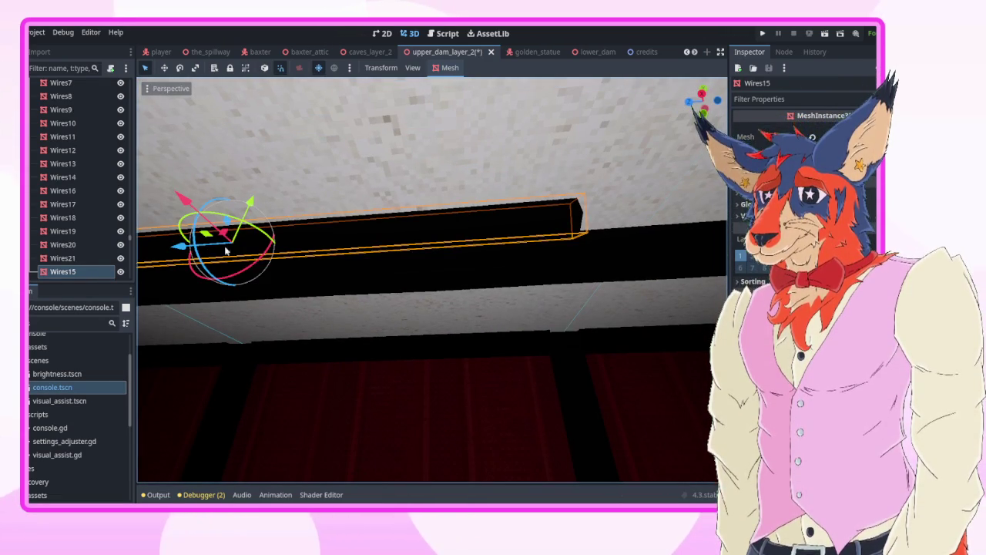
pyautogui.hotkey('ctrl', 'd')
pyautogui.moveTo(247, 248); pyautogui.dragTo(248, 234)
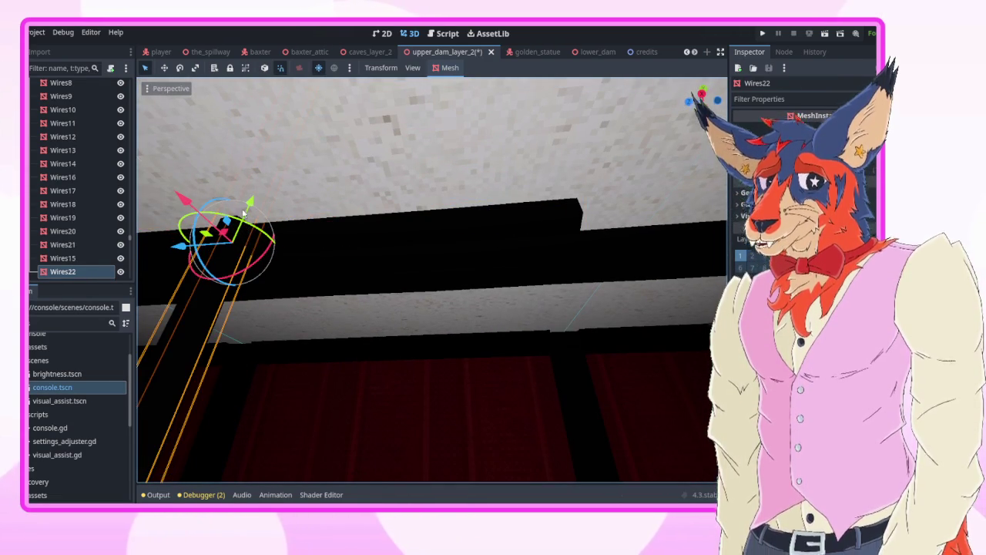
pyautogui.press('g')
pyautogui.press('y')
pyautogui.click(222, 353)
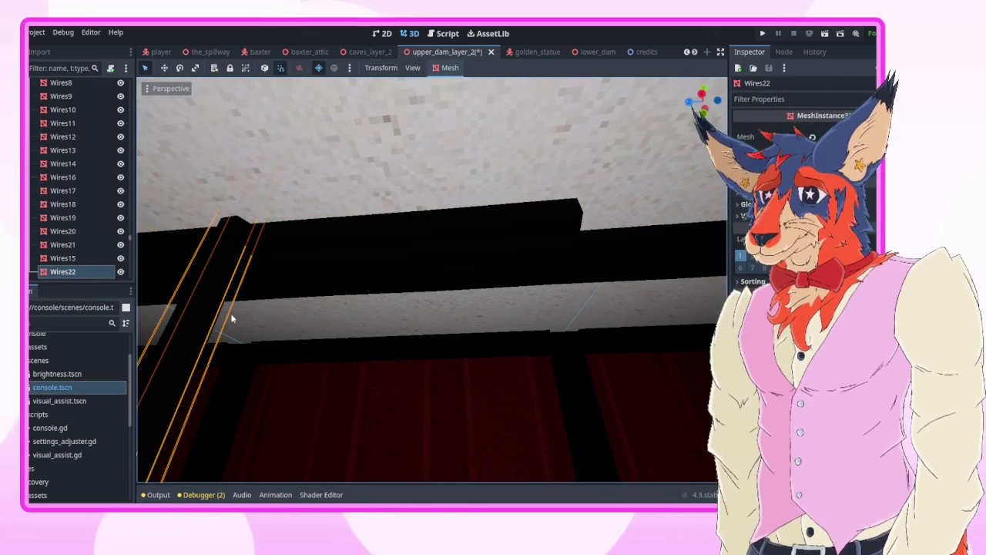
pyautogui.press('g')
pyautogui.press('y')
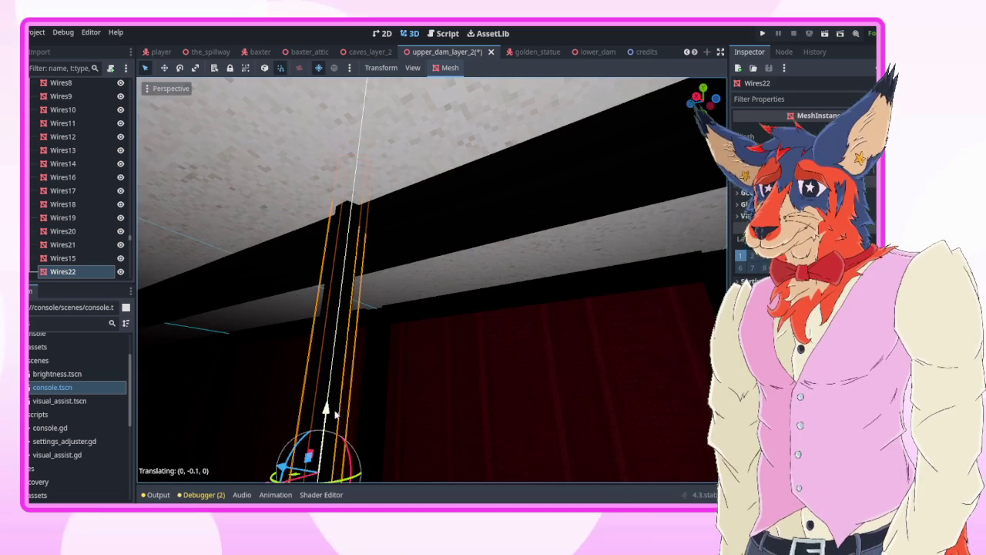
pyautogui.click(334, 435)
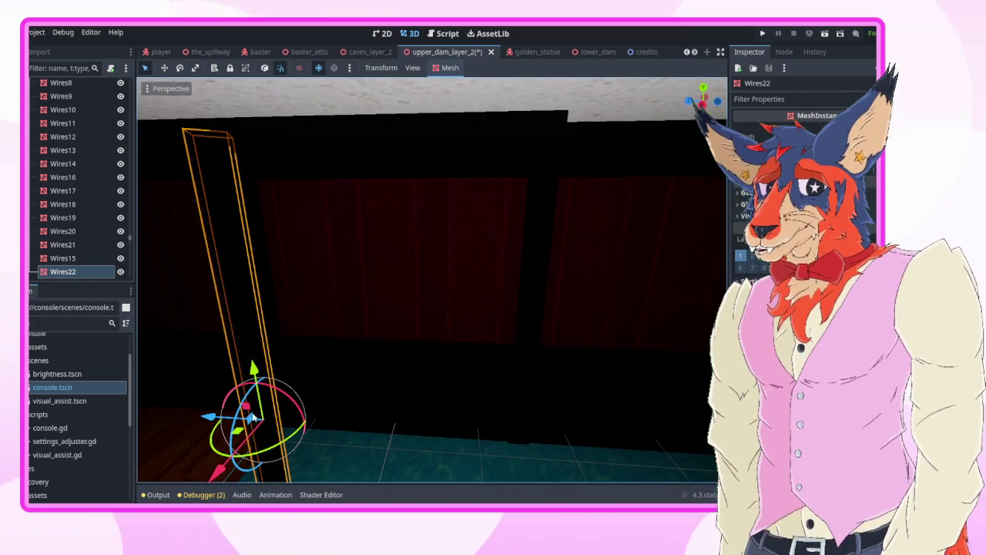
pyautogui.moveTo(262, 419)
pyautogui.mouseDown()
pyautogui.moveTo(414, 426)
pyautogui.moveTo(494, 416)
pyautogui.mouseUp()
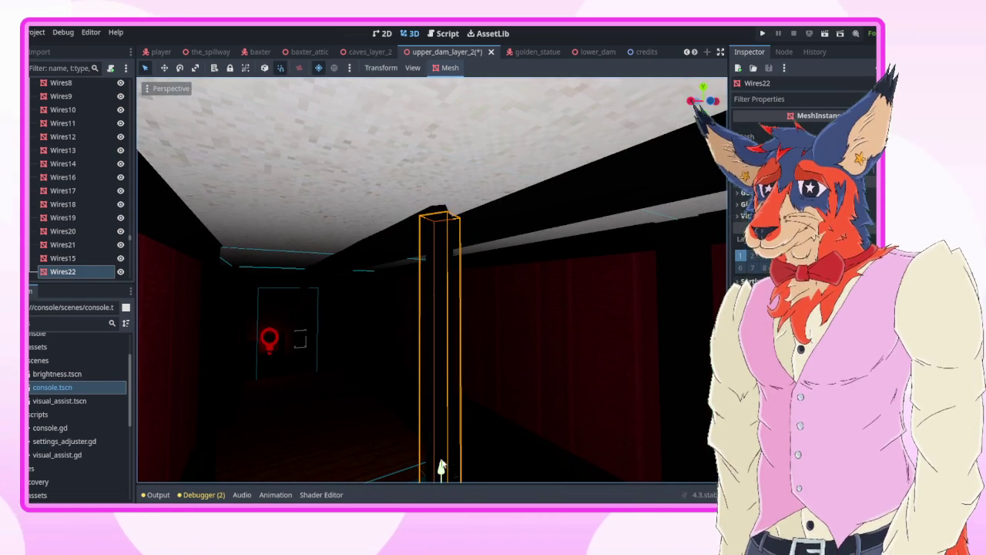
pyautogui.moveTo(440, 468); pyautogui.dragTo(431, 470)
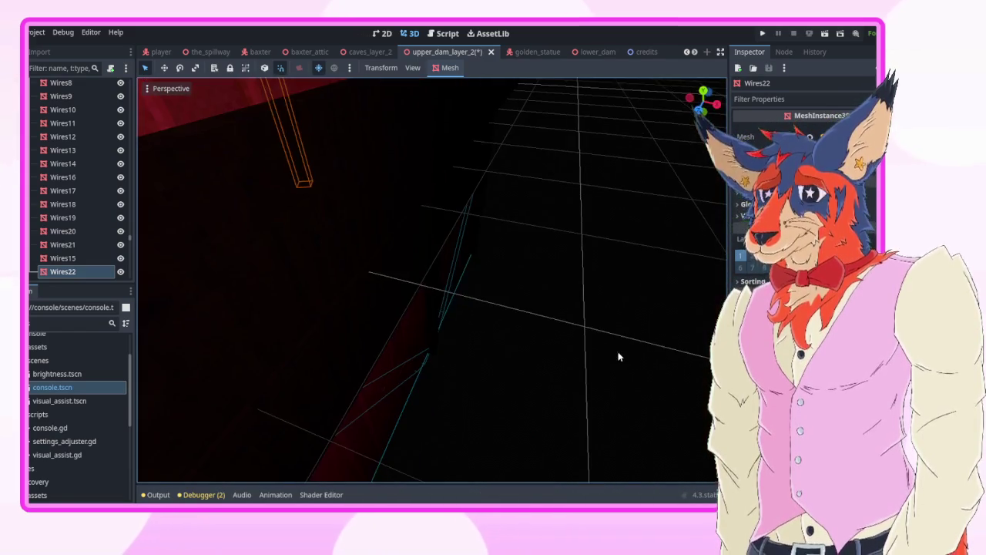
pyautogui.click(616, 352)
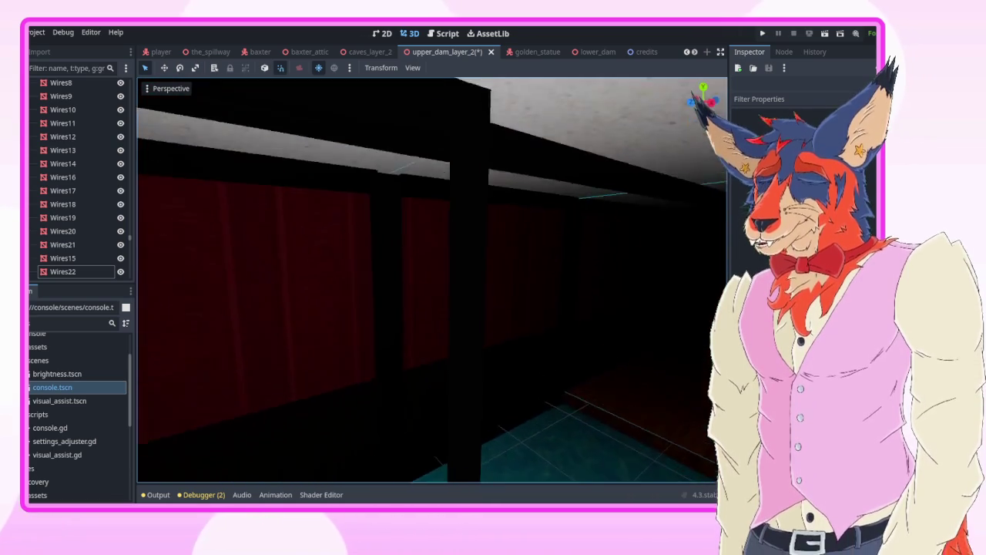
# - Duplicate the vertical Wires22 as Wires23 and move it downward
pyautogui.scroll(-3, 442, 327)
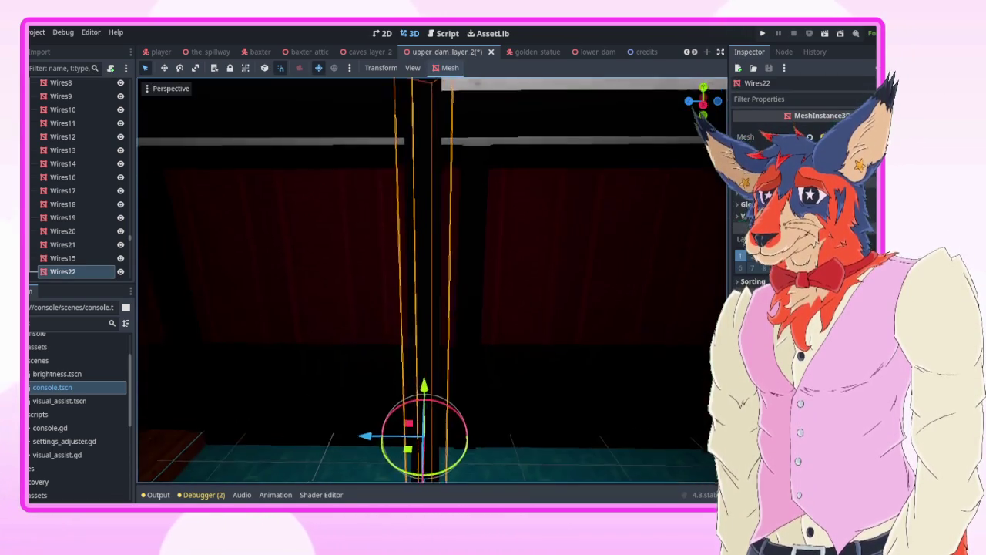
pyautogui.scroll(5, 544, 384)
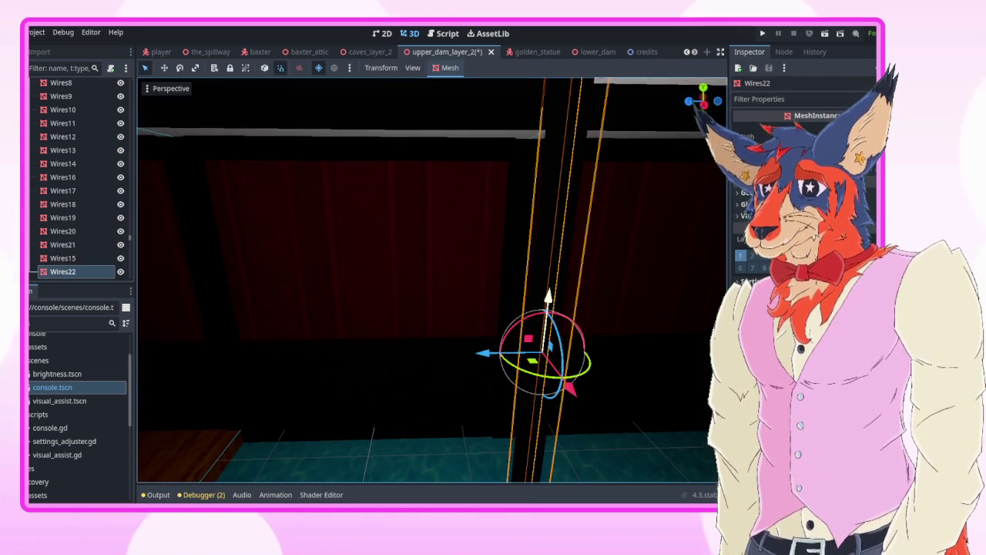
pyautogui.press('f')
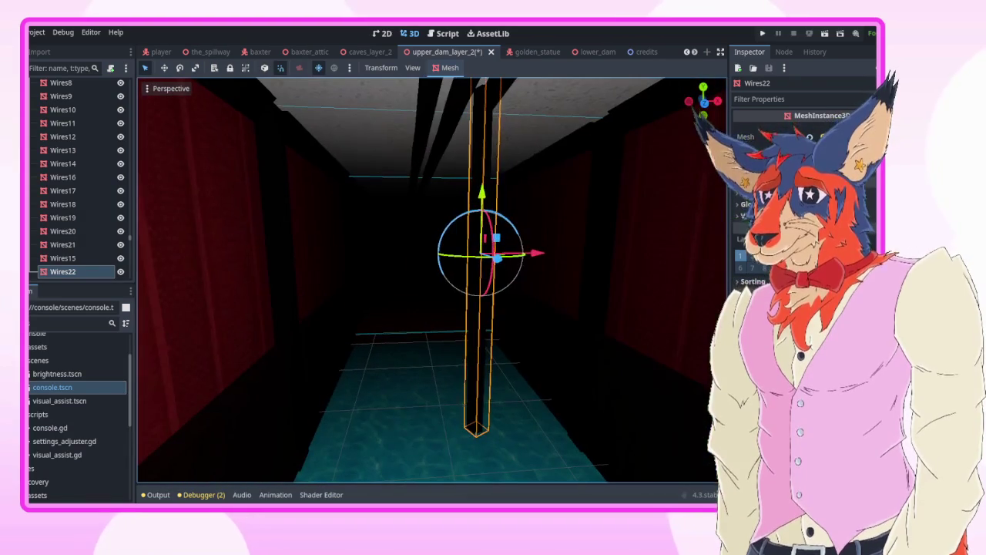
pyautogui.moveTo(554, 300); pyautogui.dragTo(543, 270)
pyautogui.hotkey('ctrl', 'd')
pyautogui.moveTo(464, 176); pyautogui.dragTo(462, 379)
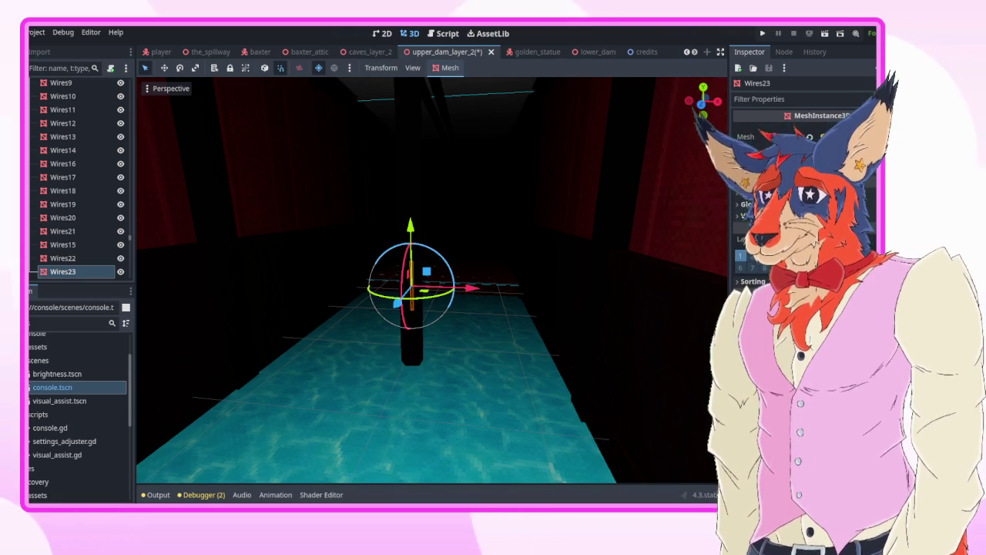
# - Lower the Wires23 pole toward the water floor in three small moves
pyautogui.moveTo(401, 223); pyautogui.dragTo(410, 298)
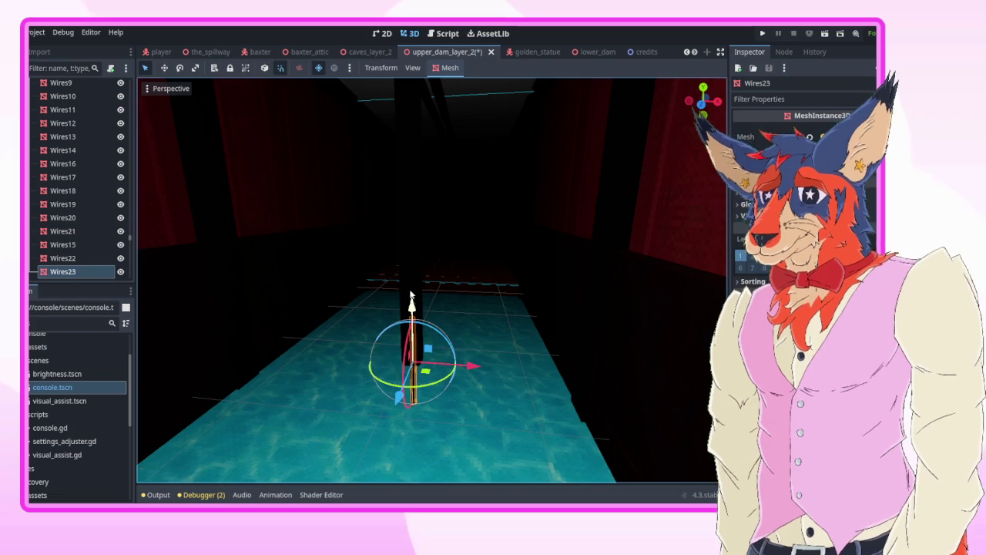
pyautogui.press('f')
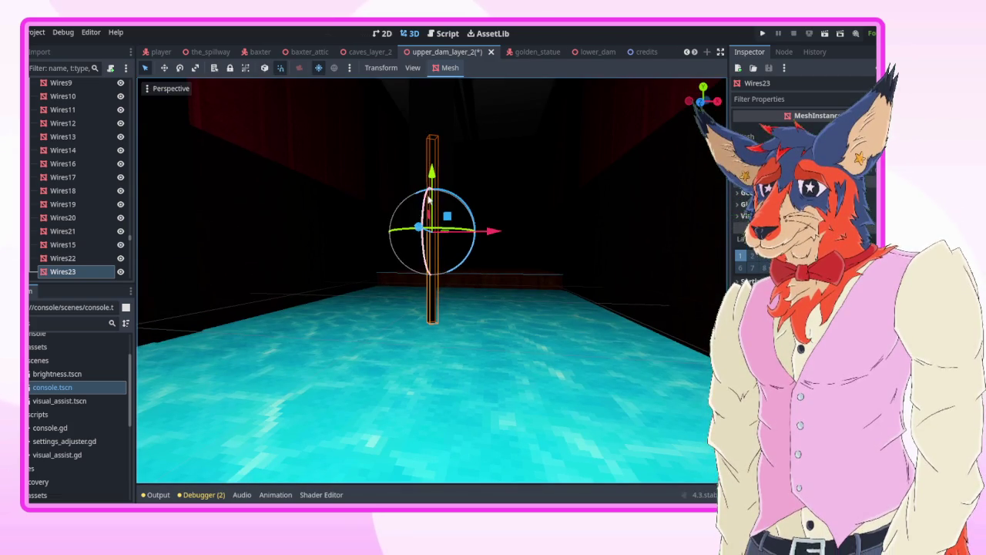
pyautogui.moveTo(433, 171); pyautogui.dragTo(433, 228)
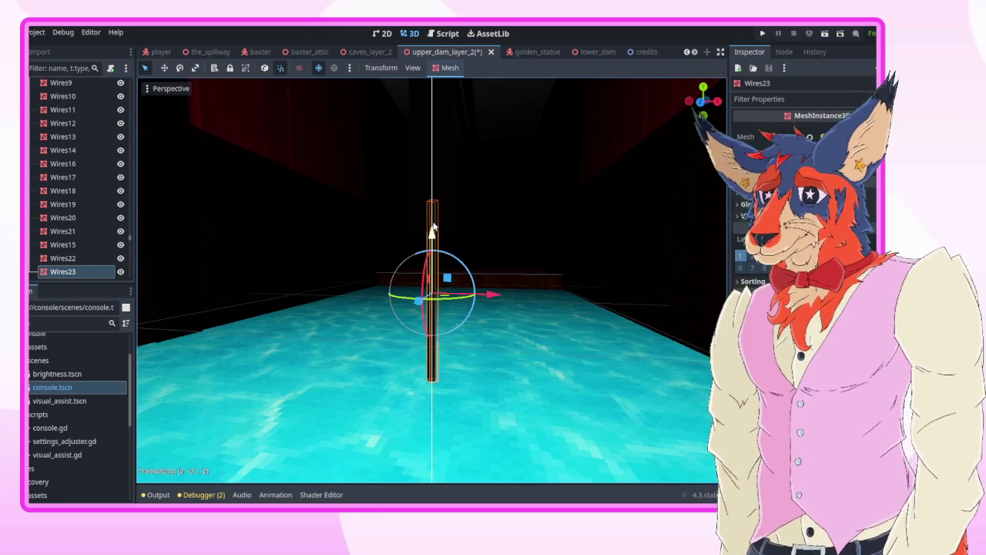
pyautogui.press('f')
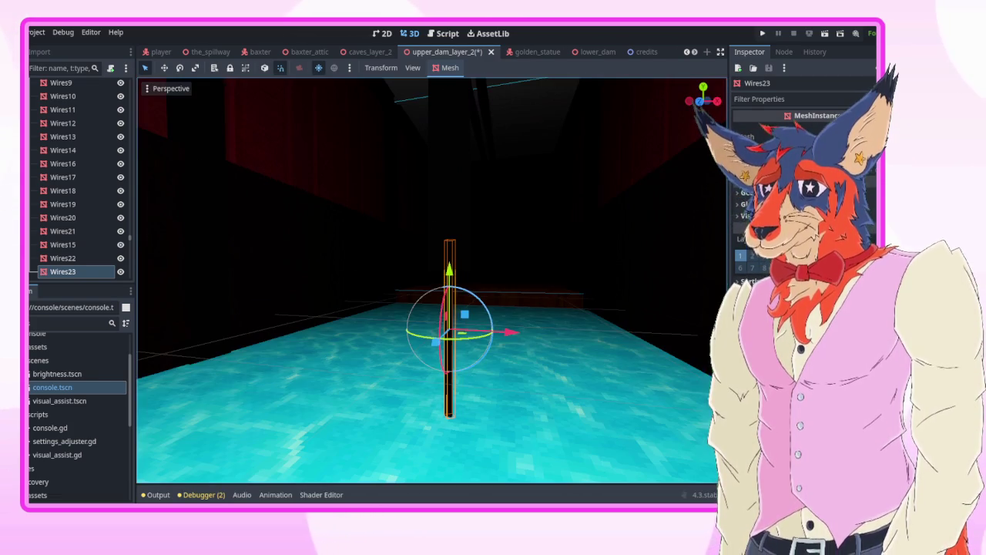
pyautogui.moveTo(450, 273); pyautogui.dragTo(450, 303)
pyautogui.press('f')
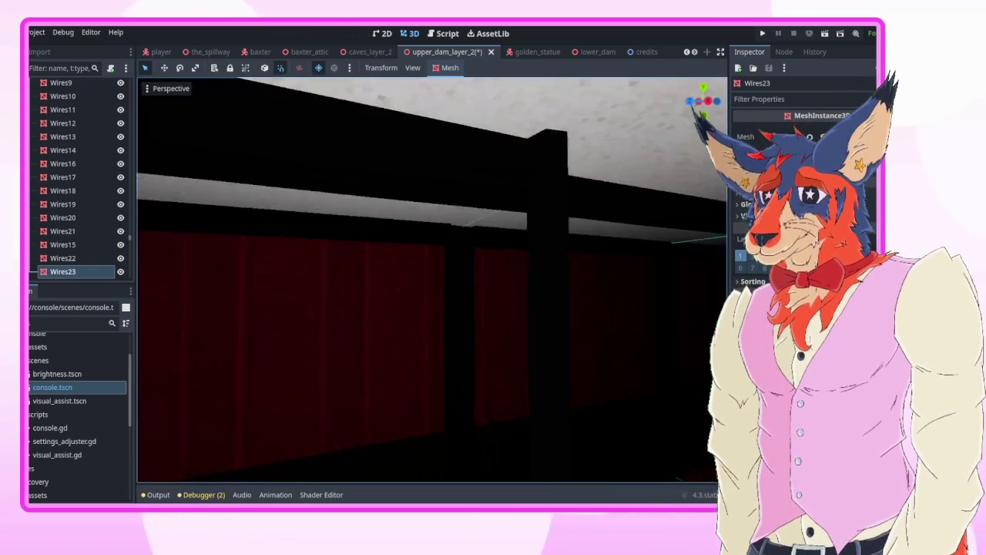
# - Fine-tune the Wires22 pole's height, undoing its last downward nudge, then reselect Wires23
pyautogui.click(445, 253)
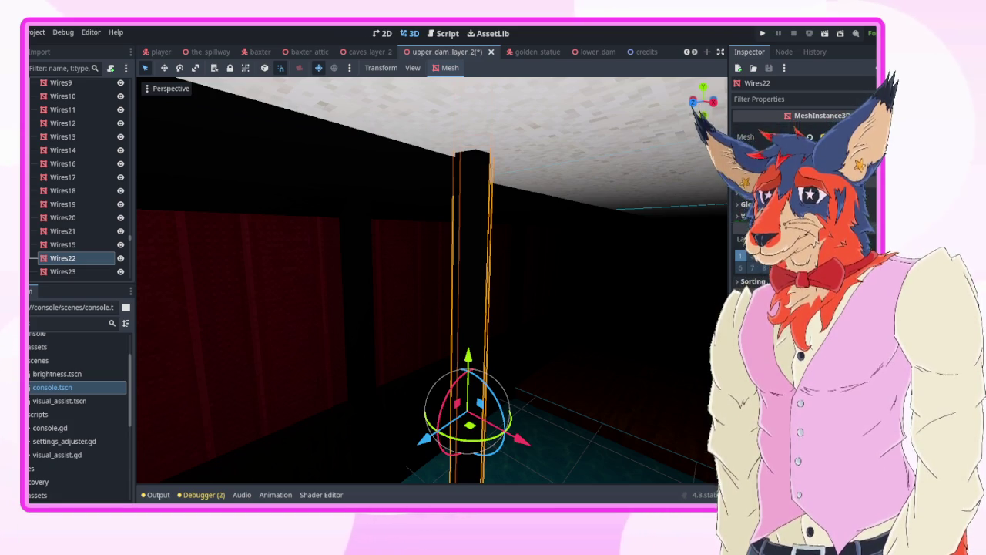
pyautogui.moveTo(469, 356); pyautogui.dragTo(469, 348)
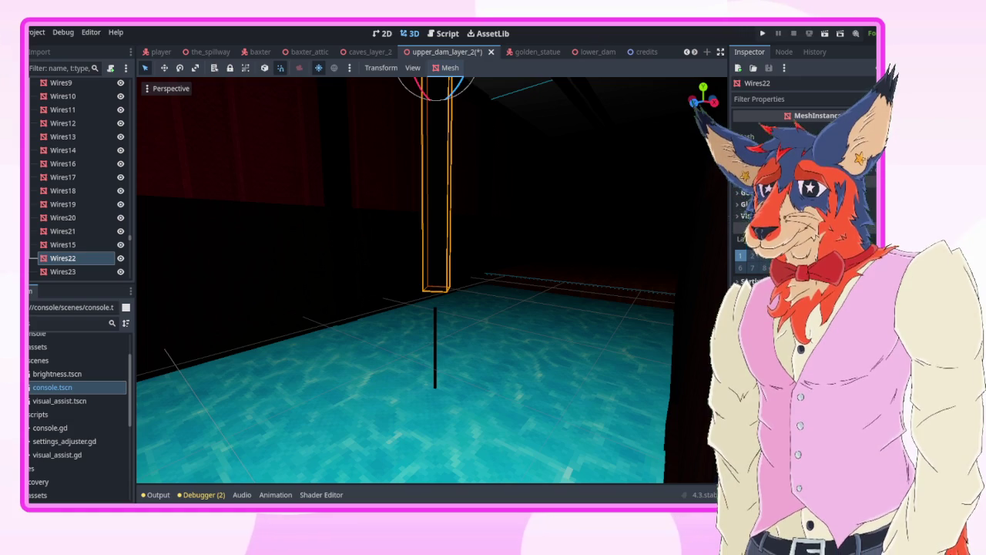
pyautogui.press('f')
pyautogui.moveTo(497, 326); pyautogui.dragTo(493, 339)
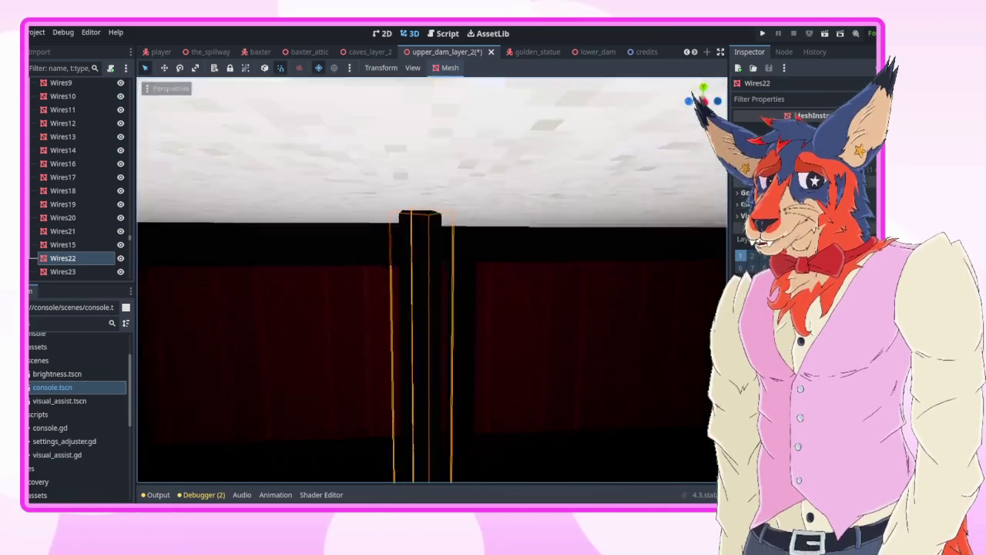
pyautogui.moveTo(449, 461); pyautogui.dragTo(451, 481)
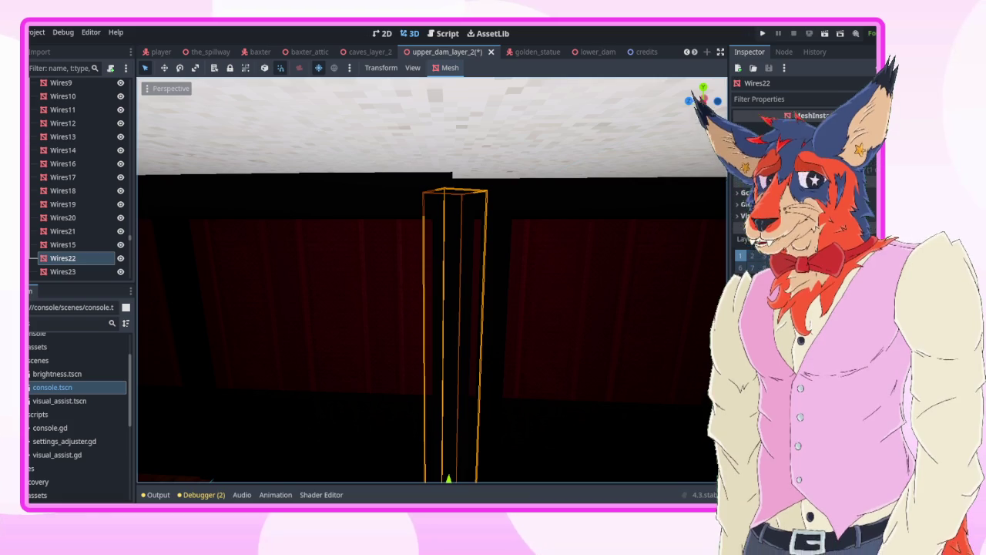
pyautogui.hotkey('ctrl', 'z')
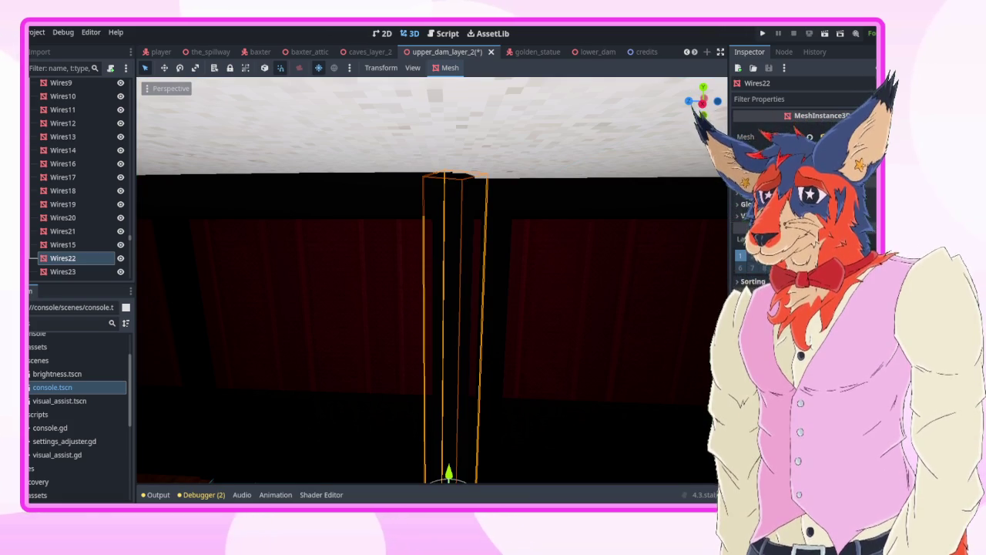
pyautogui.moveTo(501, 316)
pyautogui.mouseDown()
pyautogui.moveTo(462, 293)
pyautogui.moveTo(496, 318)
pyautogui.mouseUp()
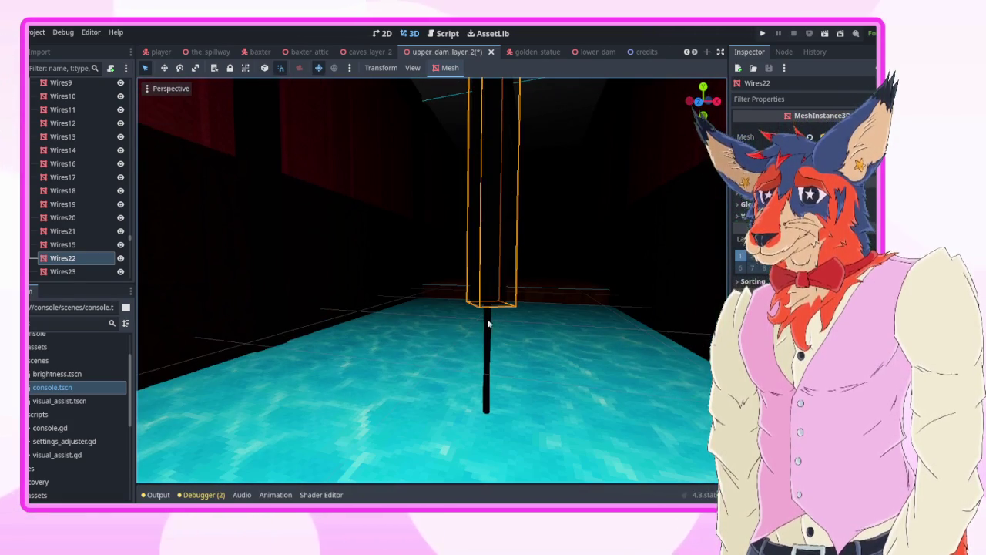
pyautogui.click(485, 352)
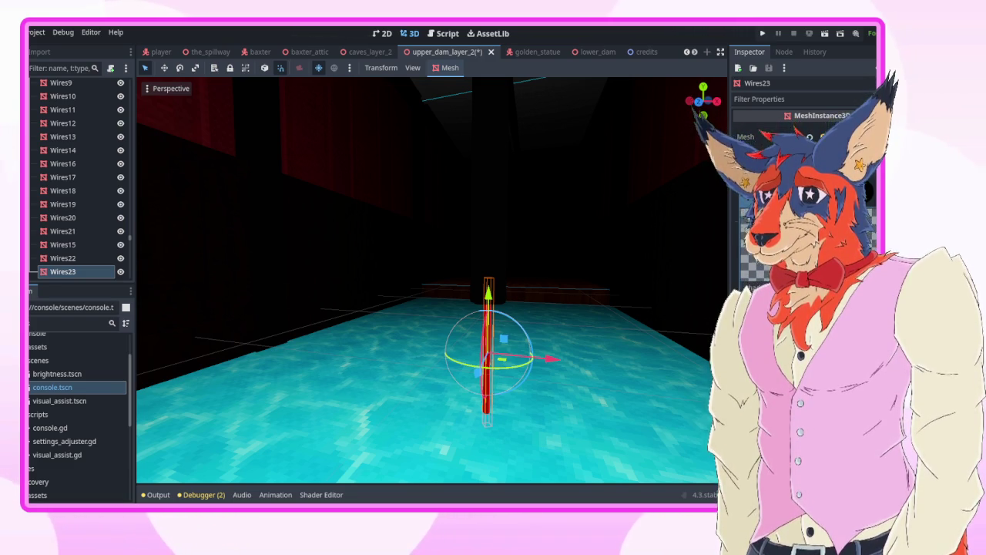
# - Duplicate the red Wires23 pole as Wires24 and set it just beside the original
pyautogui.press('w')
pyautogui.press('a')
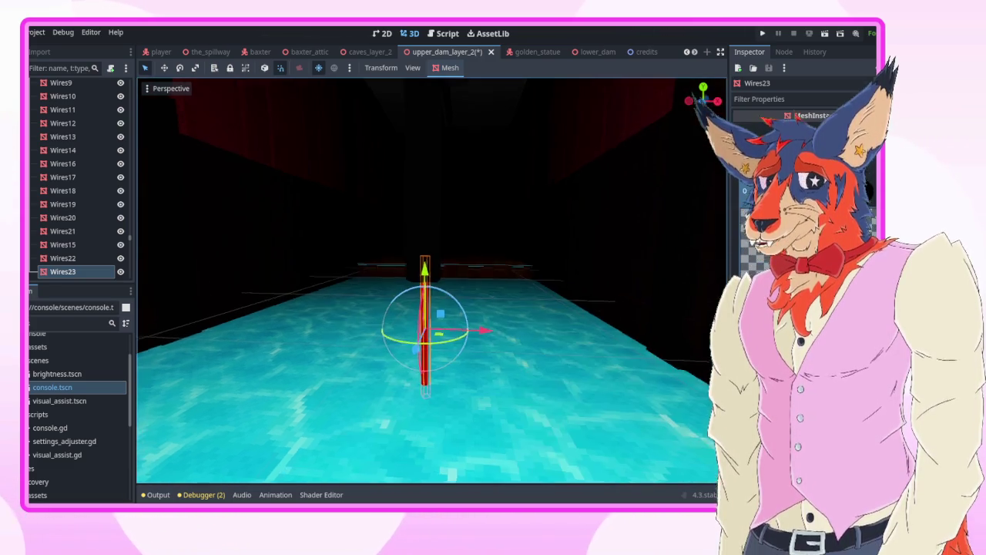
pyautogui.press('f')
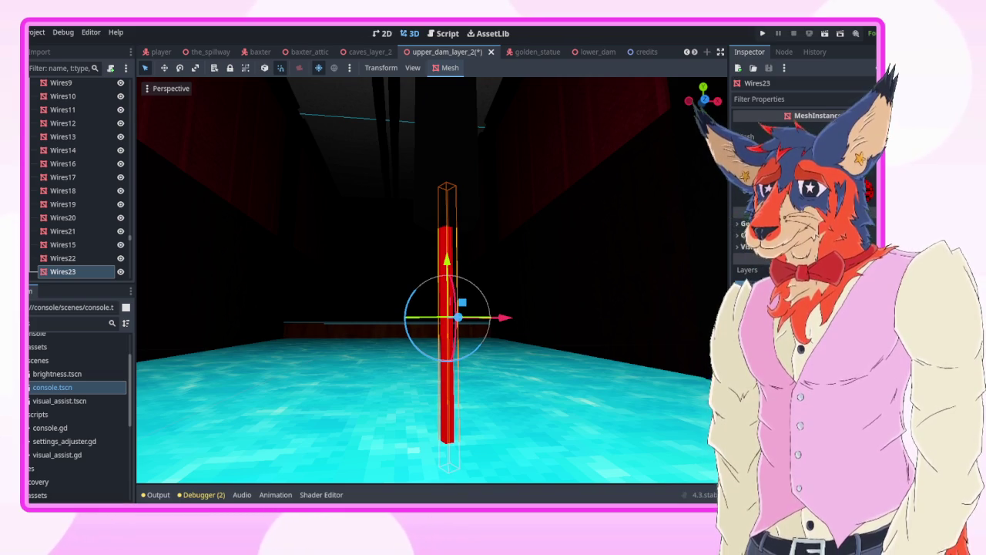
pyautogui.moveTo(428, 281)
pyautogui.mouseDown()
pyautogui.moveTo(428, 231)
pyautogui.moveTo(420, 239)
pyautogui.moveTo(432, 293)
pyautogui.moveTo(516, 302)
pyautogui.moveTo(431, 270)
pyautogui.mouseUp()
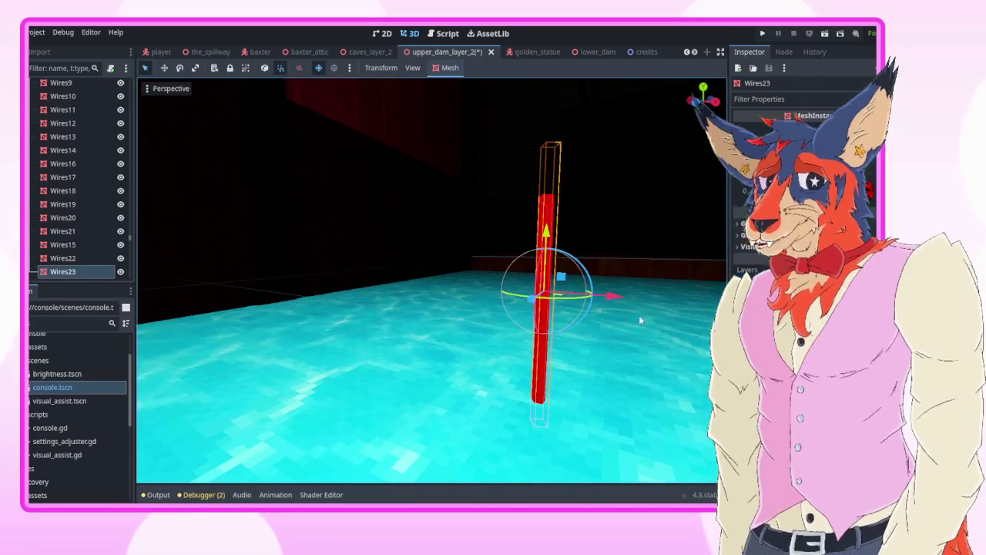
pyautogui.hotkey('ctrl', 'd')
pyautogui.moveTo(561, 276)
pyautogui.mouseDown()
pyautogui.moveTo(553, 281)
pyautogui.moveTo(605, 276)
pyautogui.moveTo(531, 277)
pyautogui.moveTo(583, 276)
pyautogui.moveTo(545, 276)
pyautogui.moveTo(553, 276)
pyautogui.mouseUp()
pyautogui.click(543, 224)
pyautogui.moveTo(432, 282)
pyautogui.mouseDown()
pyautogui.moveTo(401, 293)
pyautogui.moveTo(416, 278)
pyautogui.moveTo(462, 273)
pyautogui.moveTo(450, 353)
pyautogui.mouseUp()
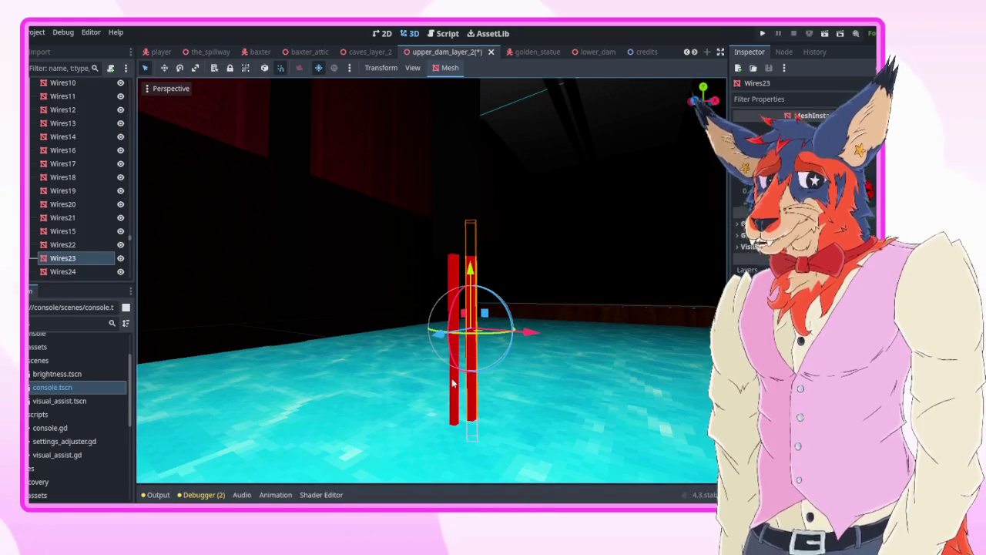
# - Make Wires24 blue, then duplicate Wires23 to create Wires25
pyautogui.click(452, 383)
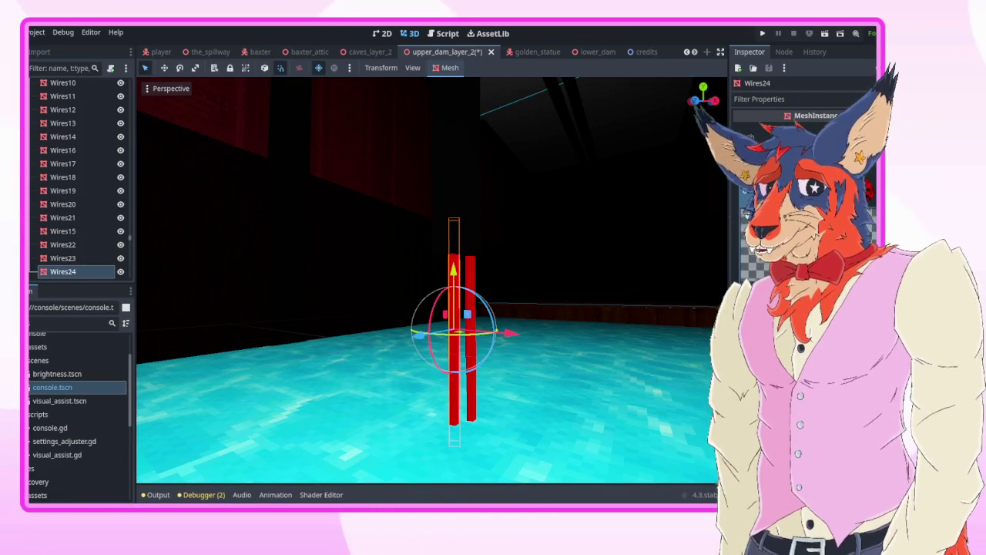
pyautogui.click(801, 216)
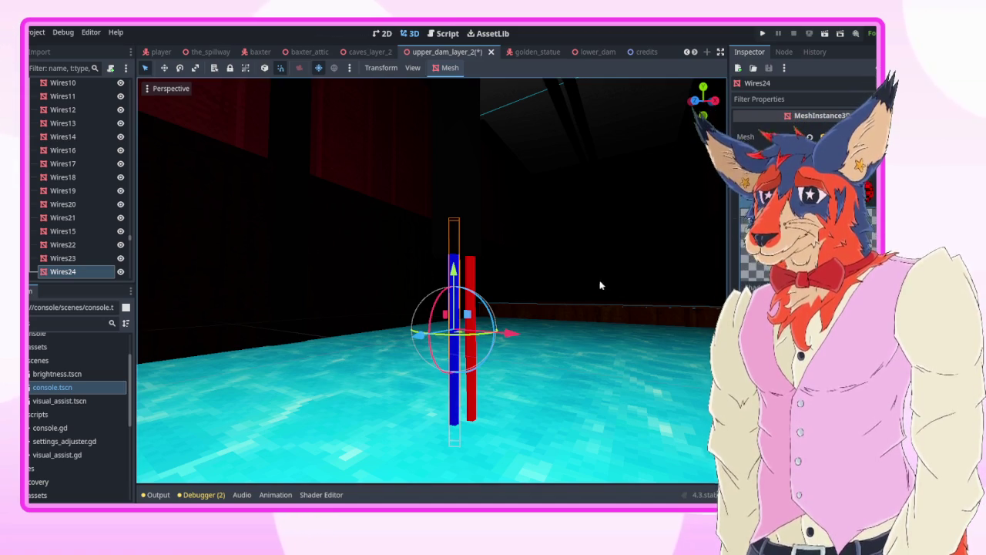
pyautogui.moveTo(588, 283)
pyautogui.mouseDown()
pyautogui.moveTo(640, 283)
pyautogui.moveTo(594, 289)
pyautogui.moveTo(605, 278)
pyautogui.moveTo(597, 284)
pyautogui.moveTo(590, 269)
pyautogui.moveTo(590, 286)
pyautogui.moveTo(540, 286)
pyautogui.moveTo(537, 301)
pyautogui.moveTo(585, 295)
pyautogui.moveTo(528, 299)
pyautogui.mouseUp()
pyautogui.click(547, 189)
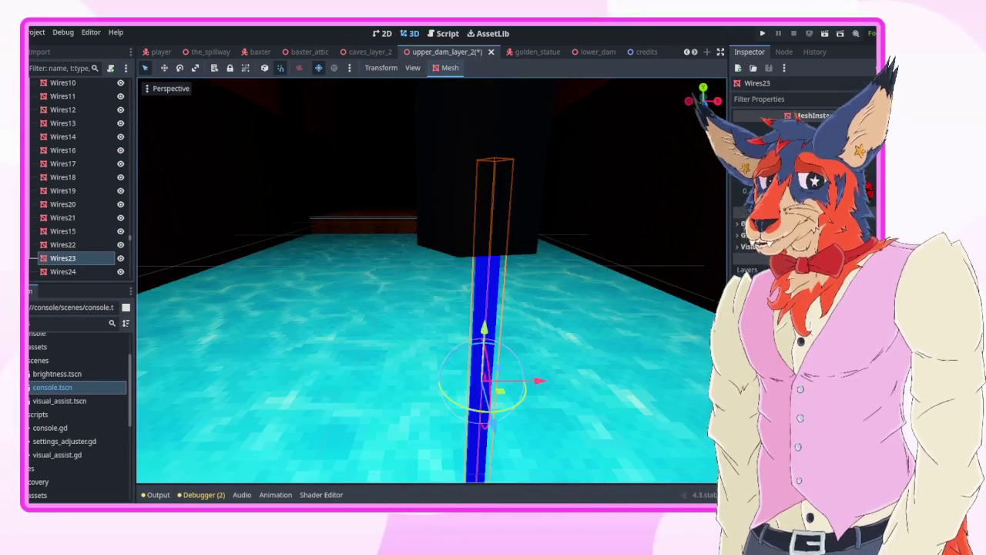
pyautogui.hotkey('ctrl', 'd')
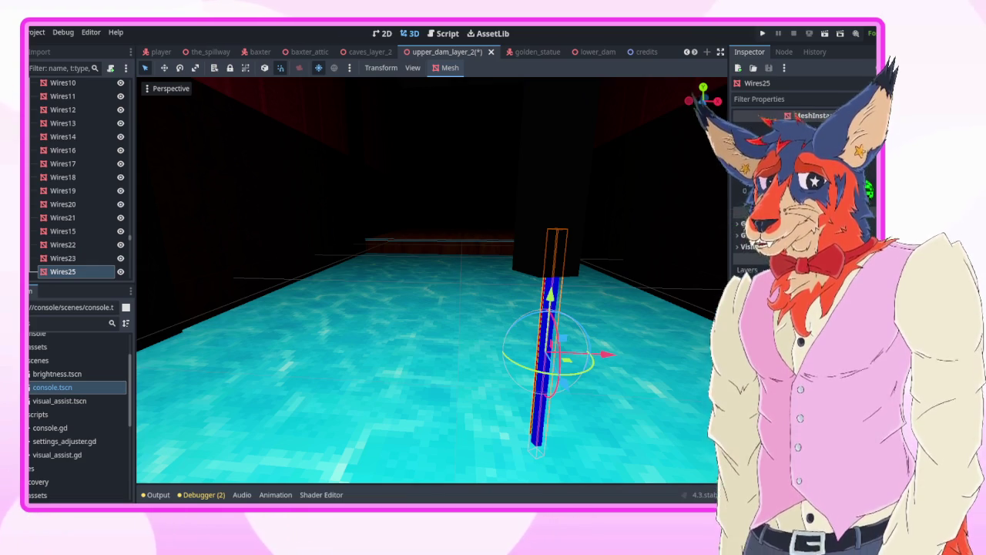
# - Shift Wires25 sideways beside the red and blue wires and select it as the green wire
pyautogui.moveTo(553, 355); pyautogui.dragTo(538, 355)
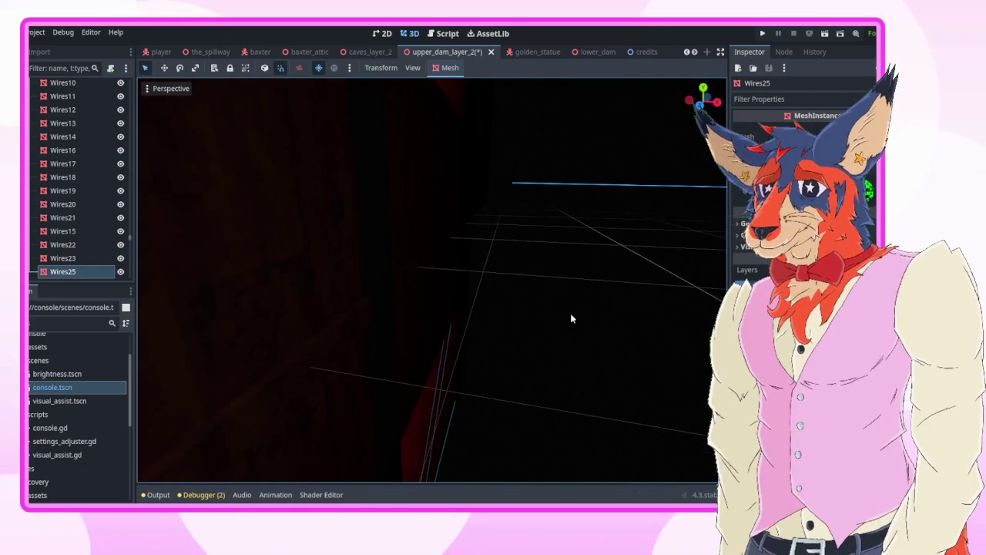
pyautogui.click(568, 311)
pyautogui.moveTo(432, 281)
pyautogui.mouseDown()
pyautogui.moveTo(431, 293)
pyautogui.moveTo(432, 269)
pyautogui.moveTo(432, 293)
pyautogui.mouseUp()
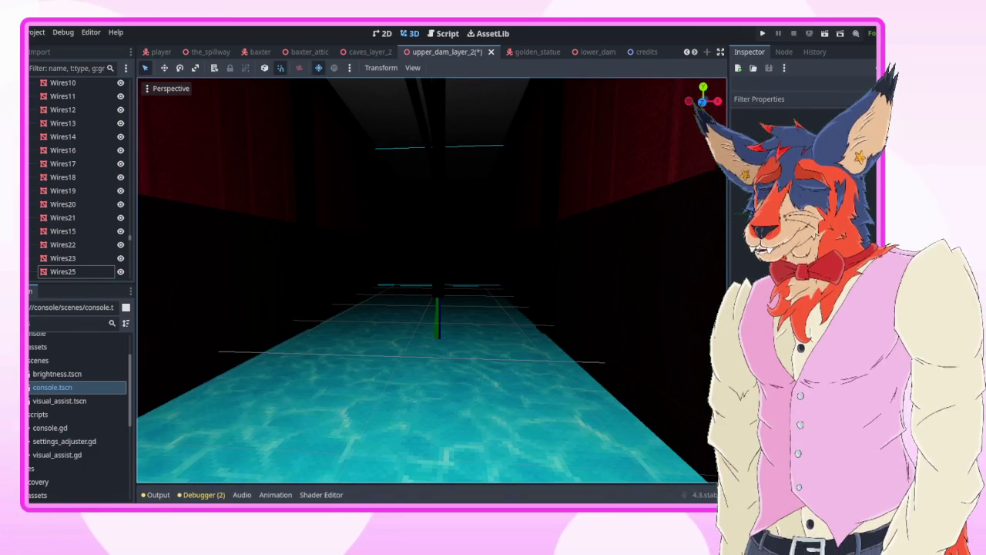
pyautogui.moveTo(432, 293); pyautogui.dragTo(570, 324)
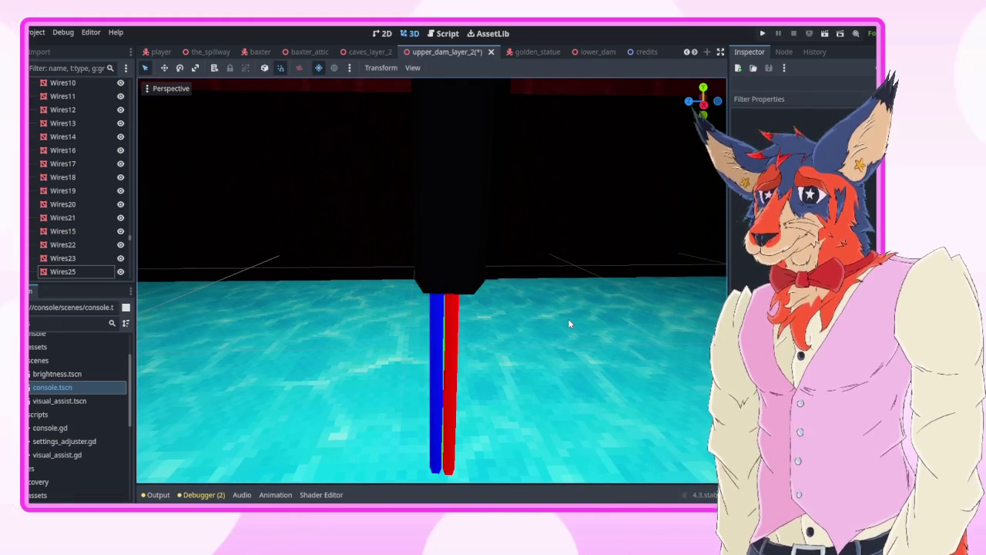
pyautogui.moveTo(569, 324)
pyautogui.mouseDown()
pyautogui.moveTo(539, 308)
pyautogui.moveTo(562, 309)
pyautogui.mouseUp()
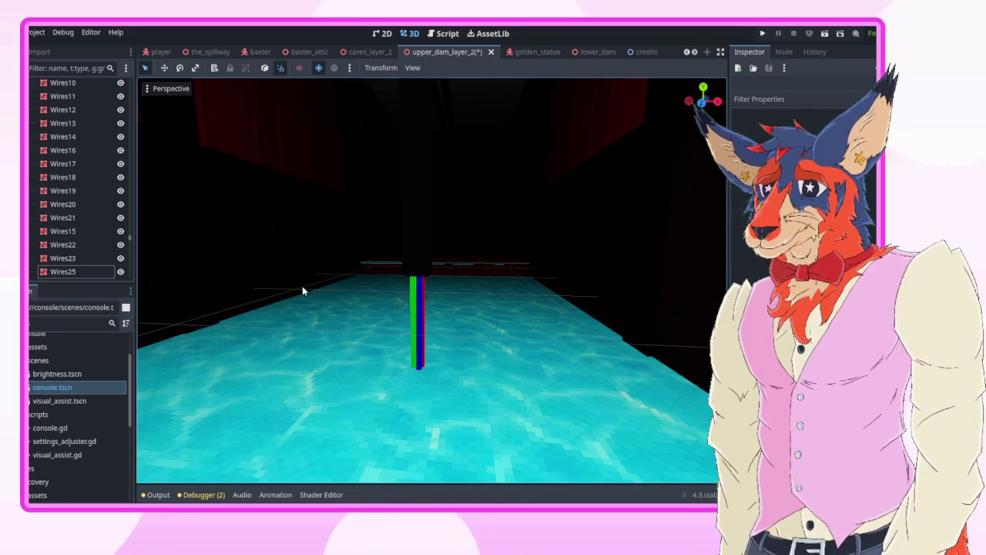
pyautogui.moveTo(267, 290)
pyautogui.mouseDown()
pyautogui.moveTo(267, 108)
pyautogui.moveTo(247, 265)
pyautogui.mouseUp()
pyautogui.click(472, 211)
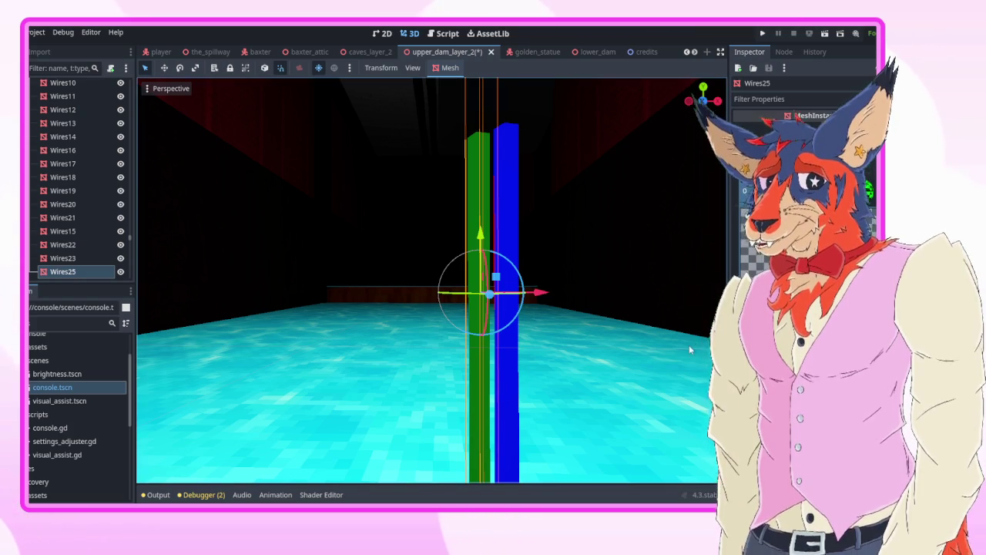
# - Review the red, blue and green wire group from a distance and save upper_dam_layer_2
pyautogui.press('s')
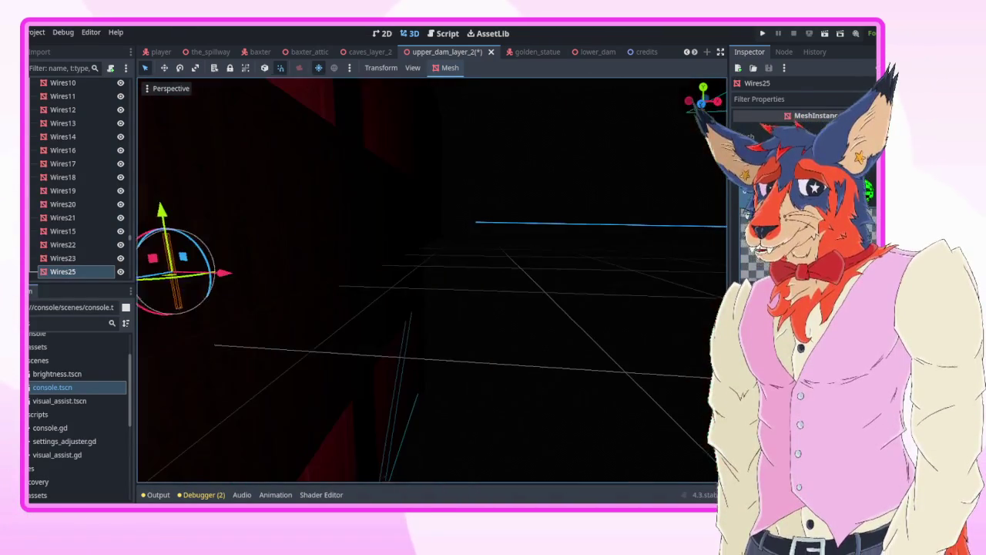
pyautogui.click(591, 349)
pyautogui.press('w')
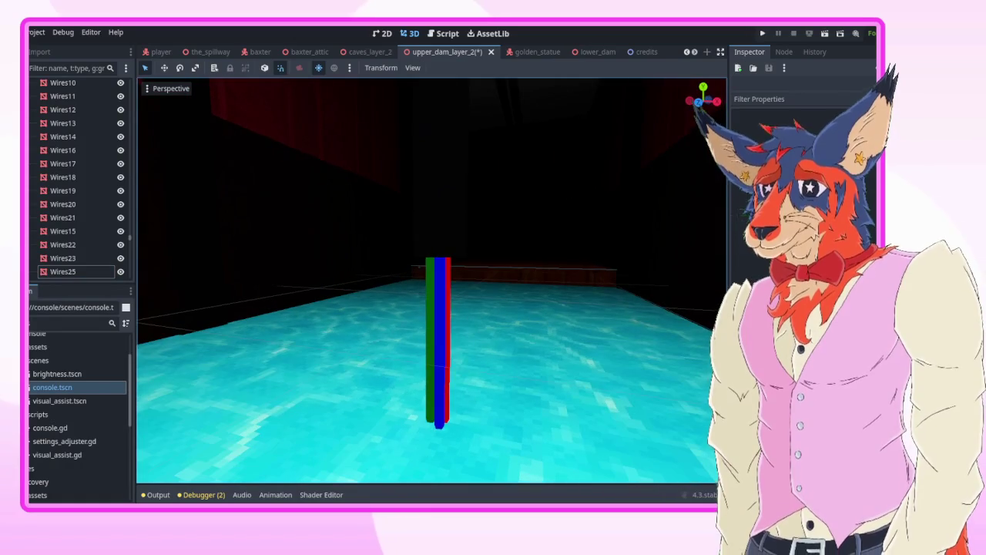
pyautogui.press('s')
pyautogui.press('s')
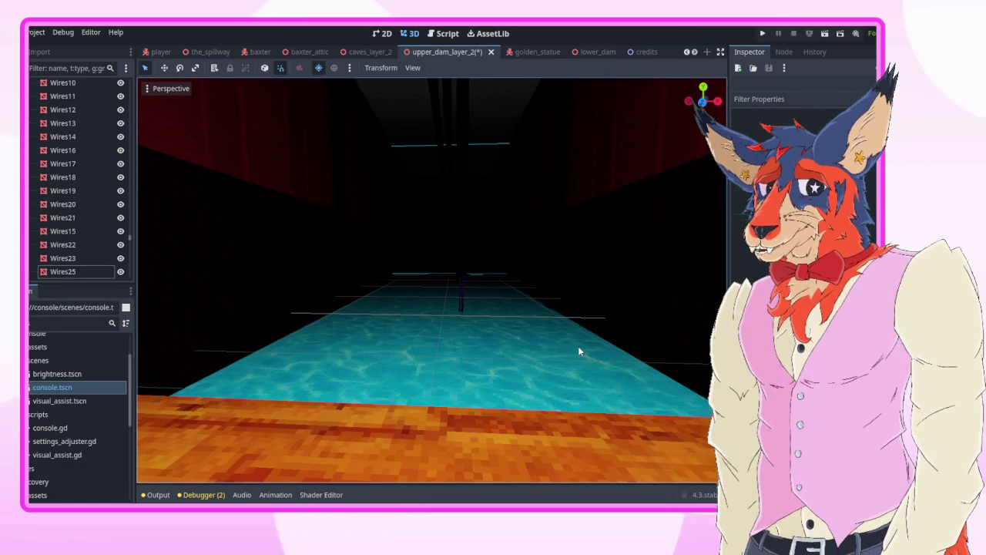
pyautogui.hotkey('ctrl', 's')
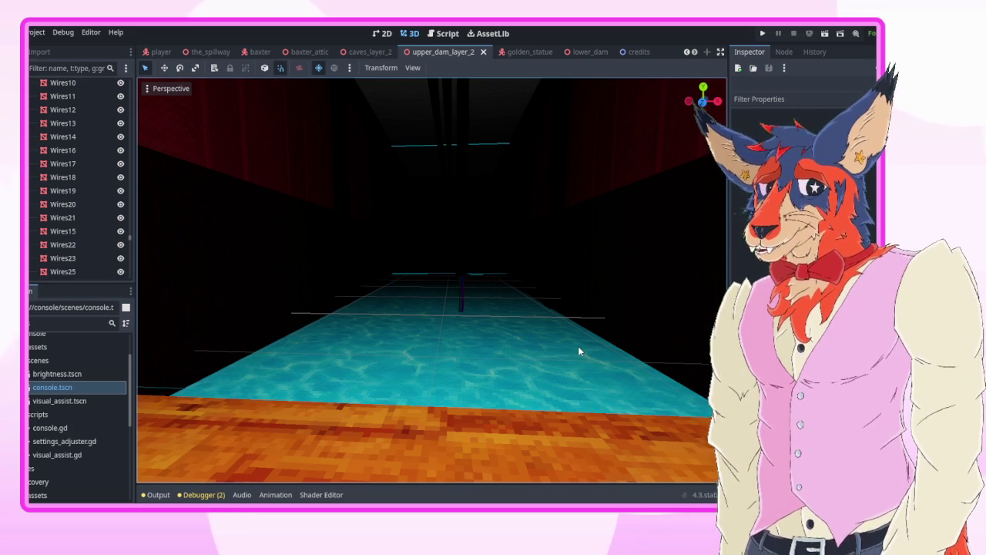
pyautogui.scroll(3, 578, 351)
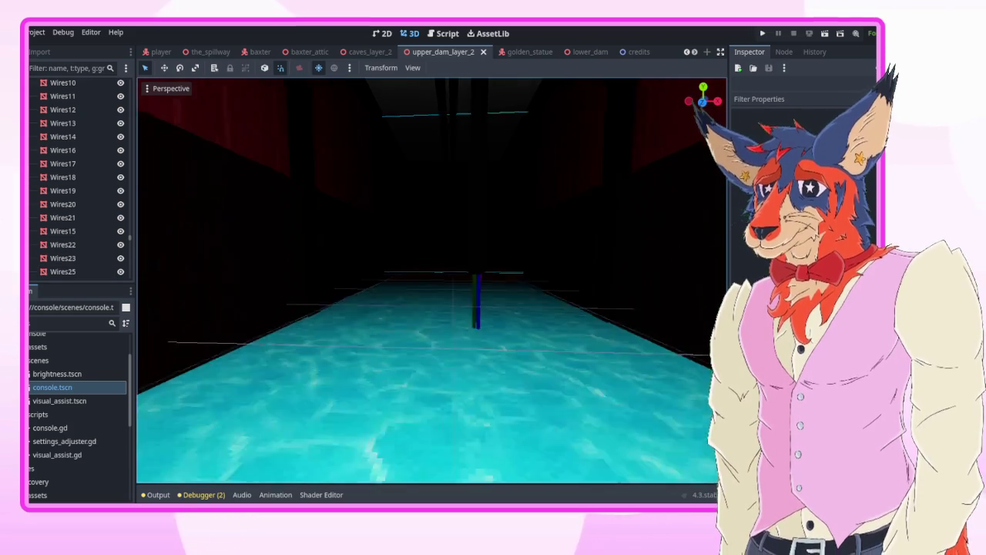